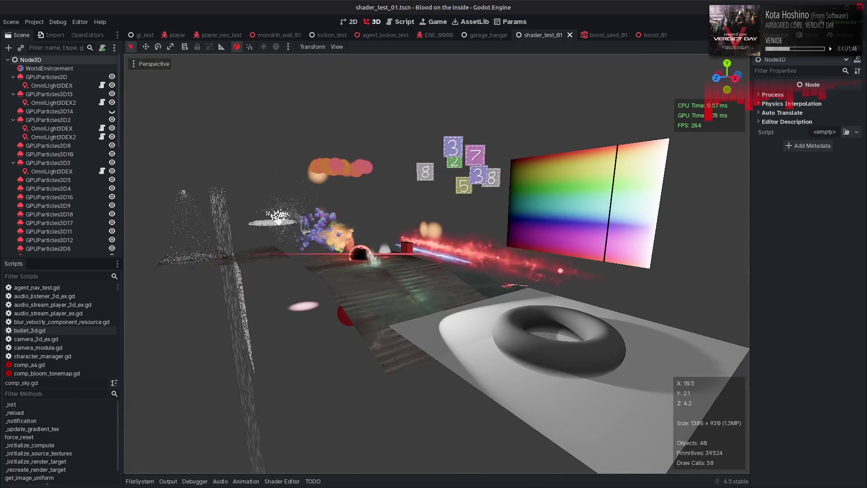
Switch to the boost_01 effect scene and deselect the JetLoop2 emitter.
left_click(650, 34)
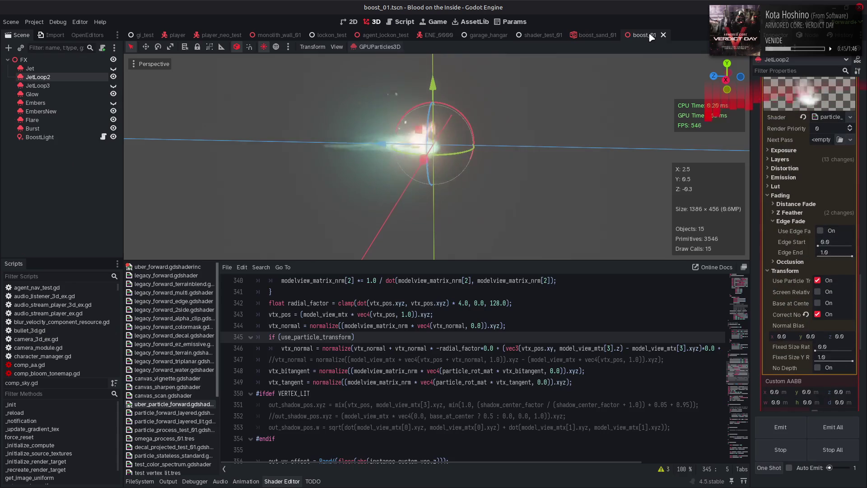
left_click(577, 161)
scroll(454, 354, "down", 1)
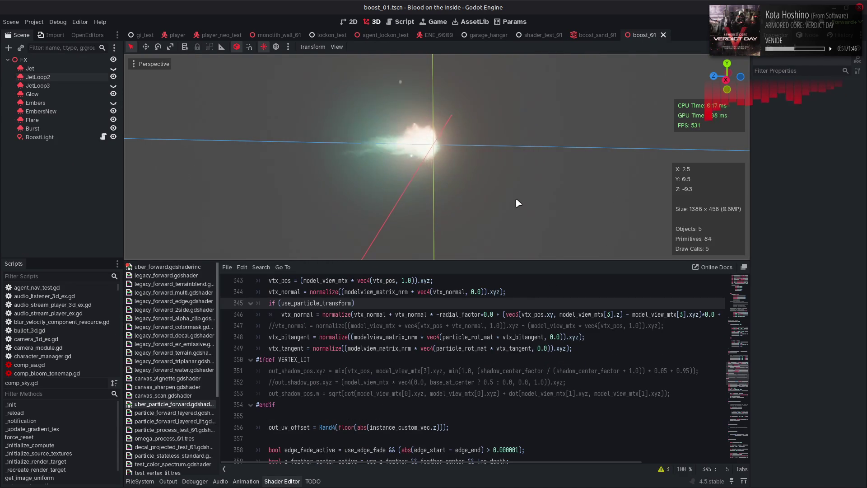
Switch to boost_sand_01, save it, and bring up the Dust emitter's Fading > Transform settings.
left_click(589, 39)
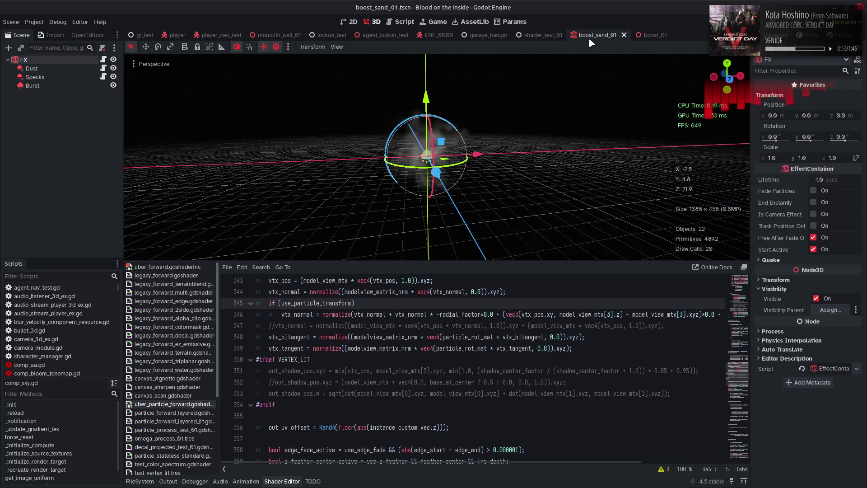
key("ctrl+s")
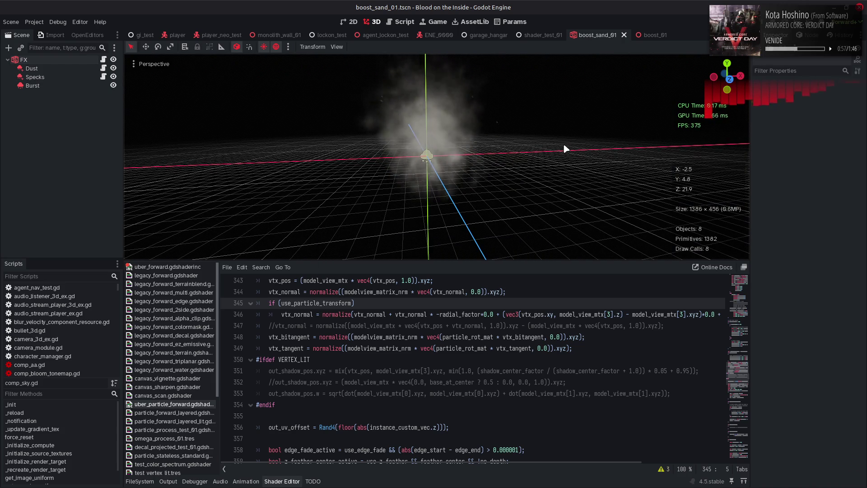
left_click(433, 156)
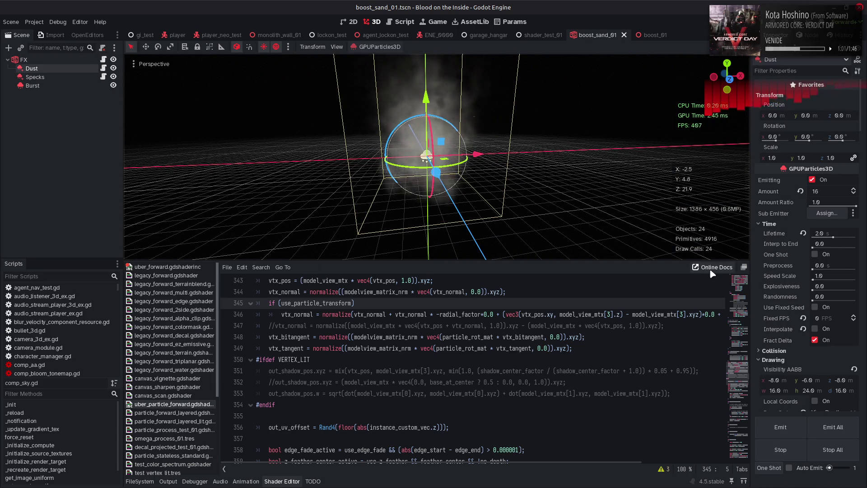
scroll(772, 285, "down", 10)
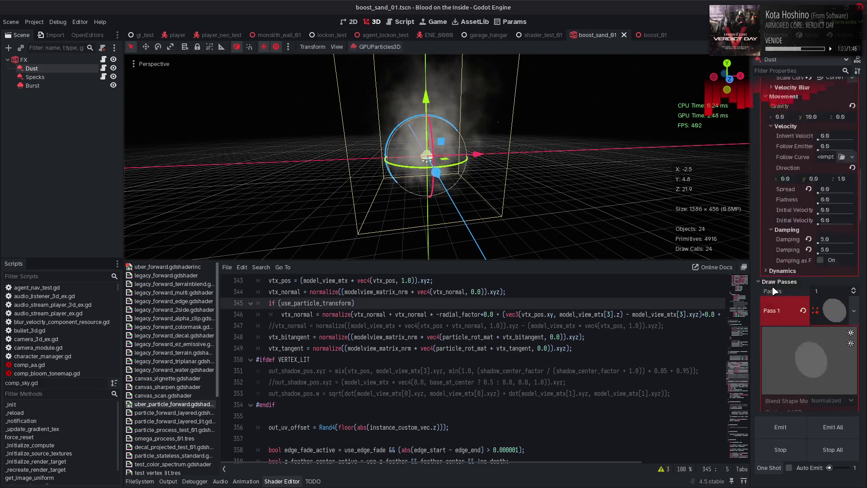
scroll(773, 290, "down", 10)
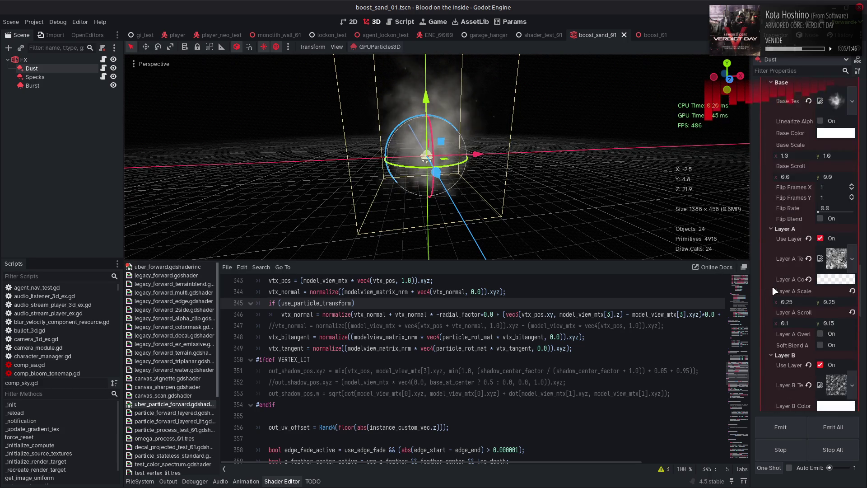
scroll(773, 290, "down", 5)
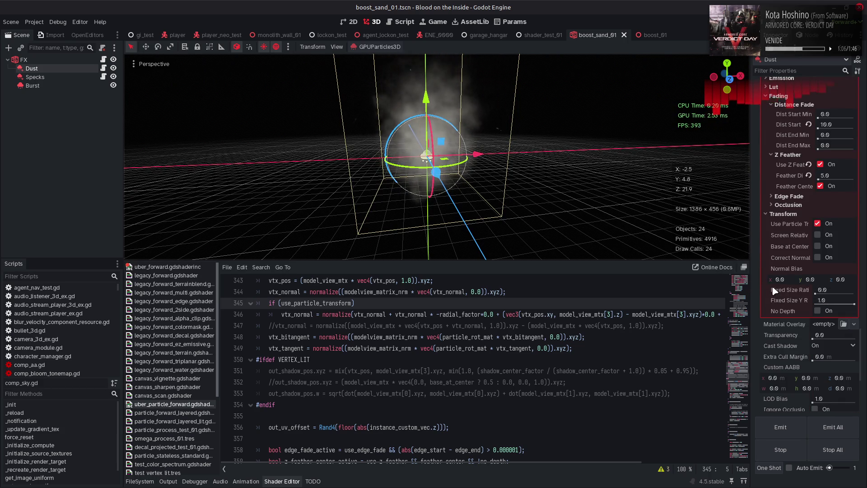
Set the Dust emitter's Normal Bias Y to 4.0, then change it to 1.0.
left_click(811, 279)
type("4")
key("Return")
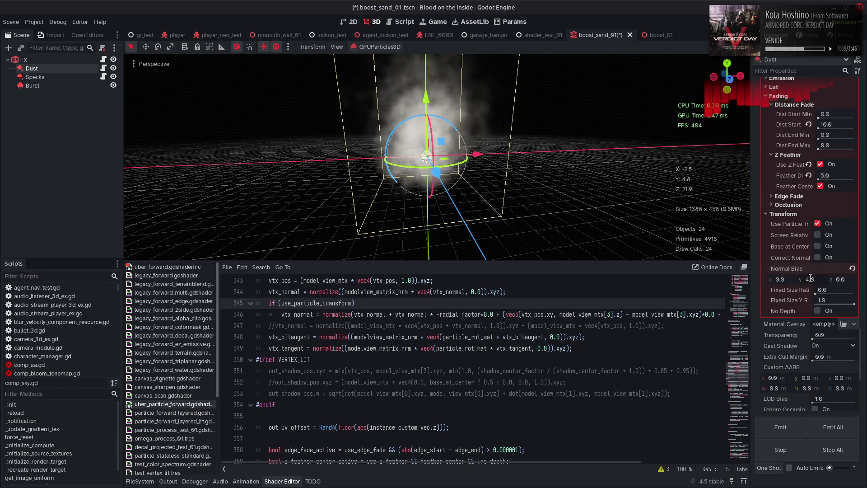
type("1")
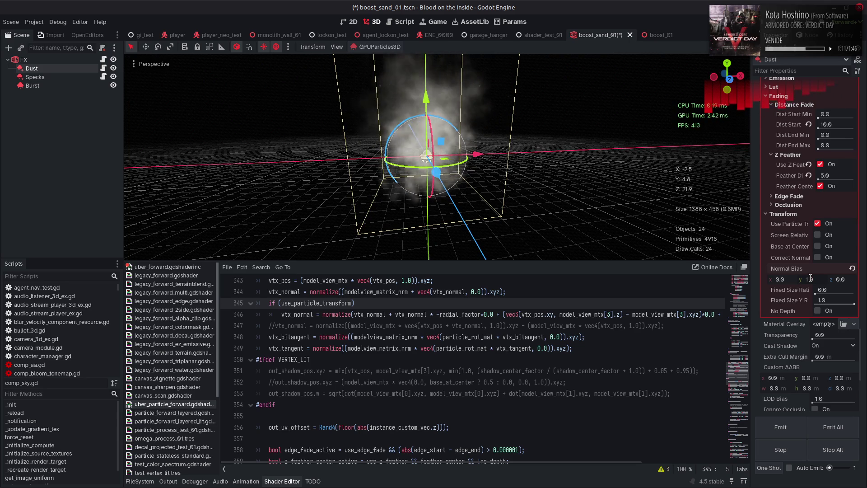
key("Return")
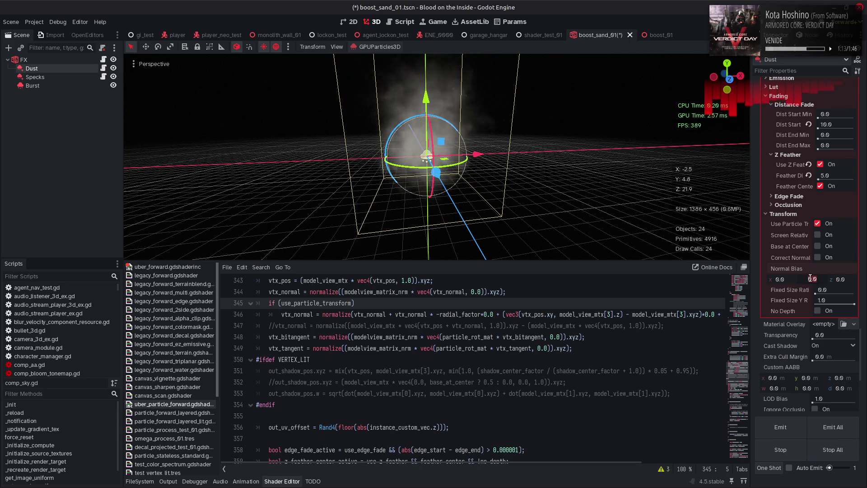
Save the dust scene, playtest it briefly, then close the game back to the editor.
key("ctrl+s")
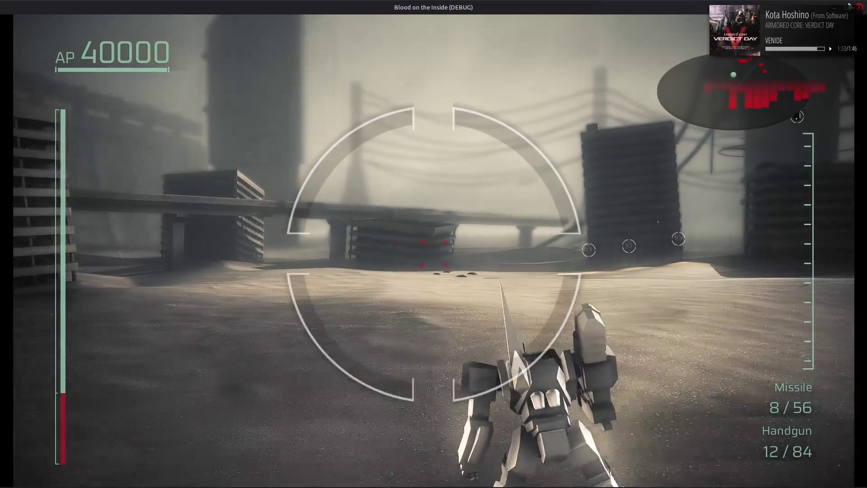
key("alt+F4")
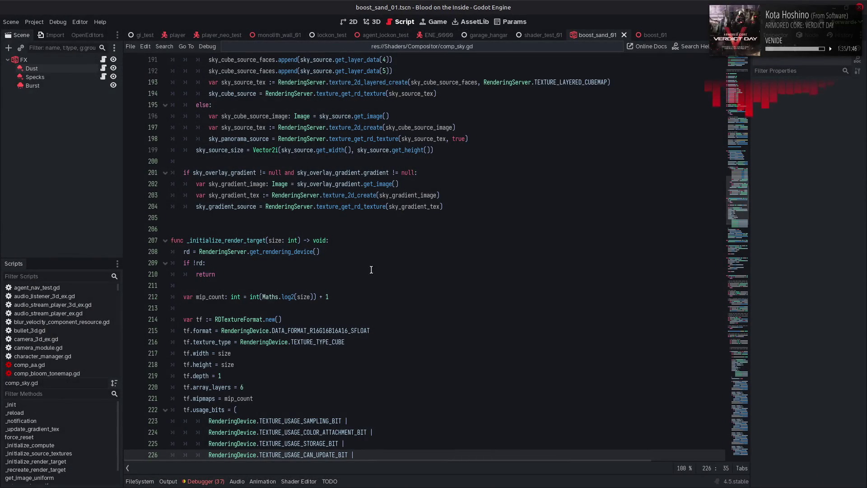
Return to the 3D view, select Dust, and find its Process Material colour settings.
left_click(376, 22)
left_click(63, 69)
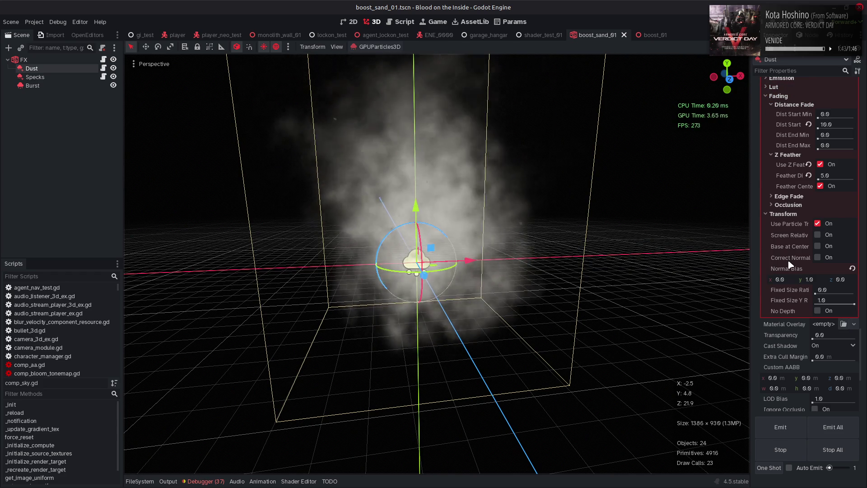
scroll(791, 265, "up", 8)
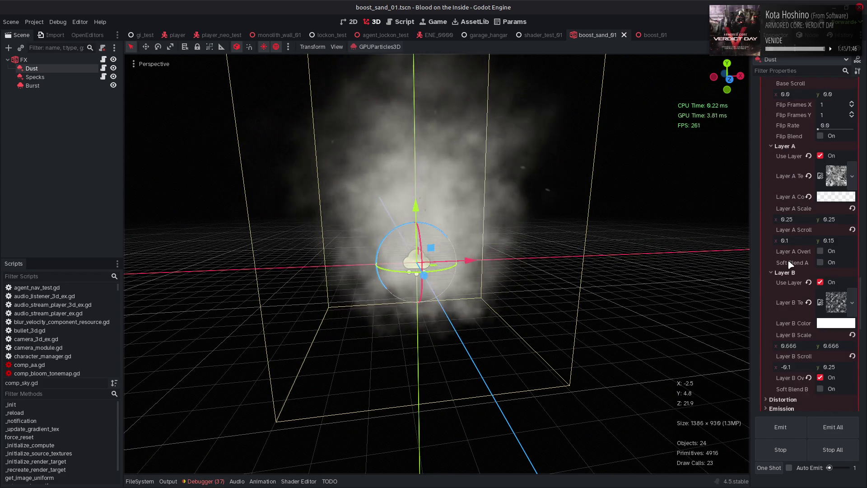
scroll(790, 264, "up", 10)
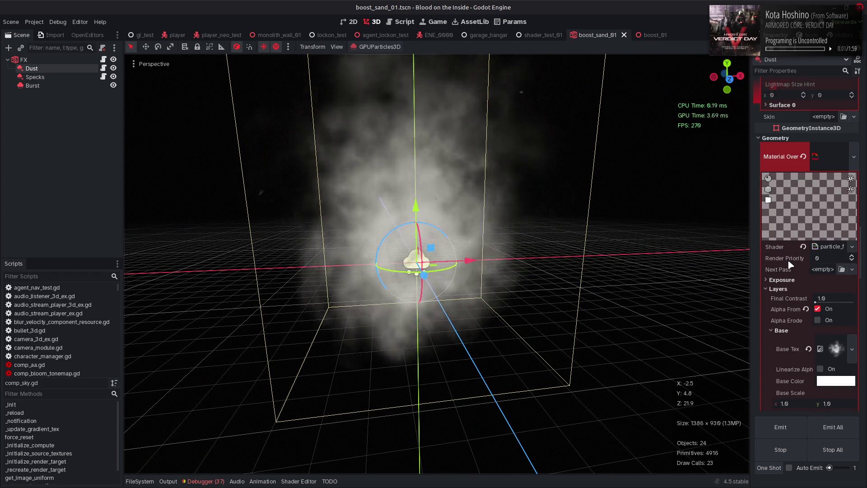
scroll(790, 264, "down", 2)
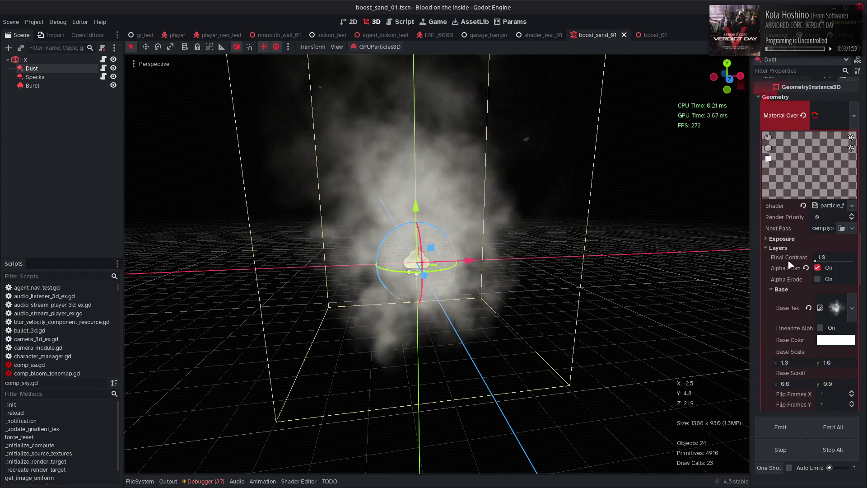
scroll(791, 265, "up", 12)
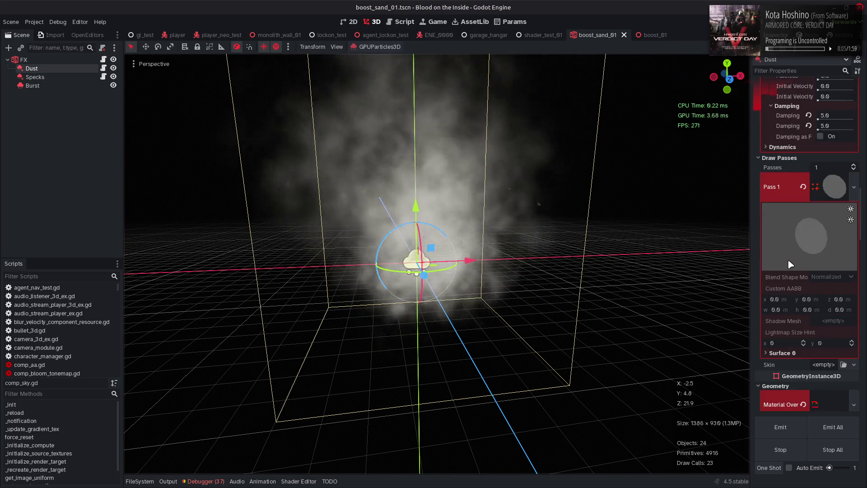
scroll(790, 264, "up", 15)
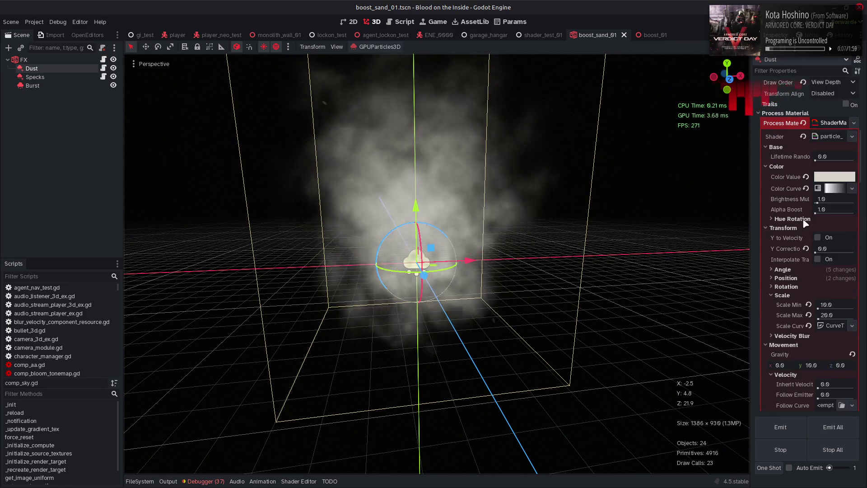
Raise the Dust Alpha Boost to 16.0 and darken the dust colour to value 45.
mouse_move(812, 210)
left_mouse_down()
mouse_move(854, 213)
mouse_move(816, 210)
left_mouse_up()
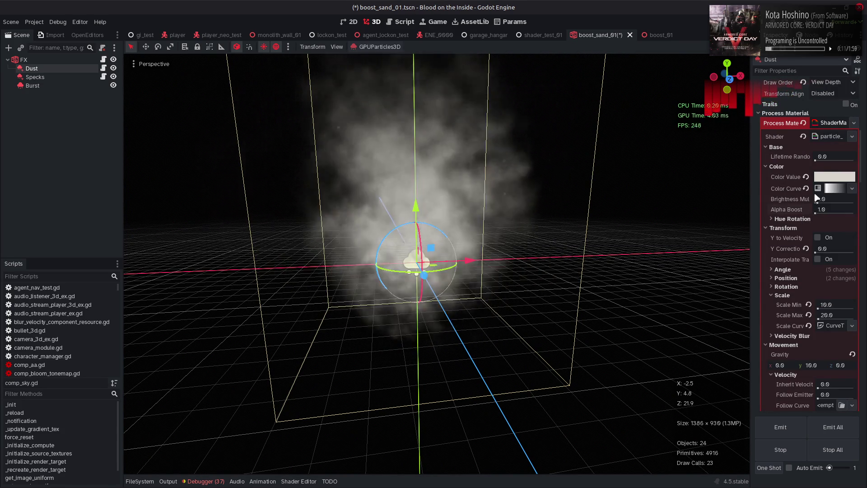
left_click(830, 177)
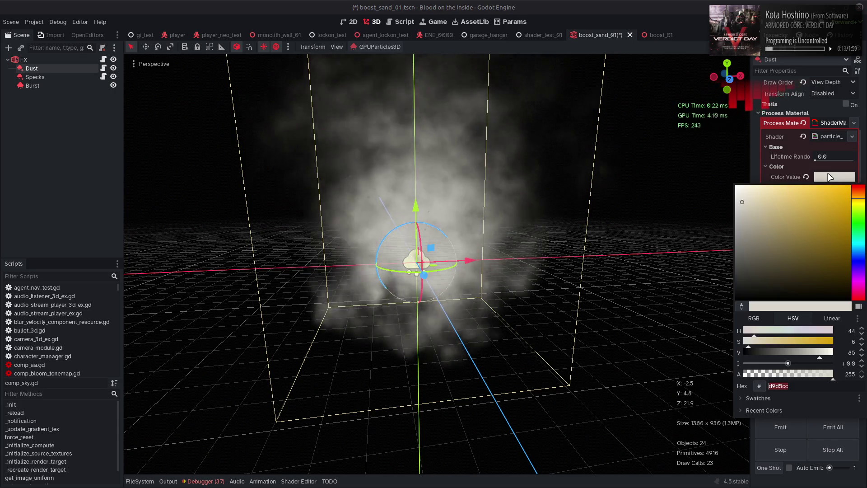
left_click(830, 177)
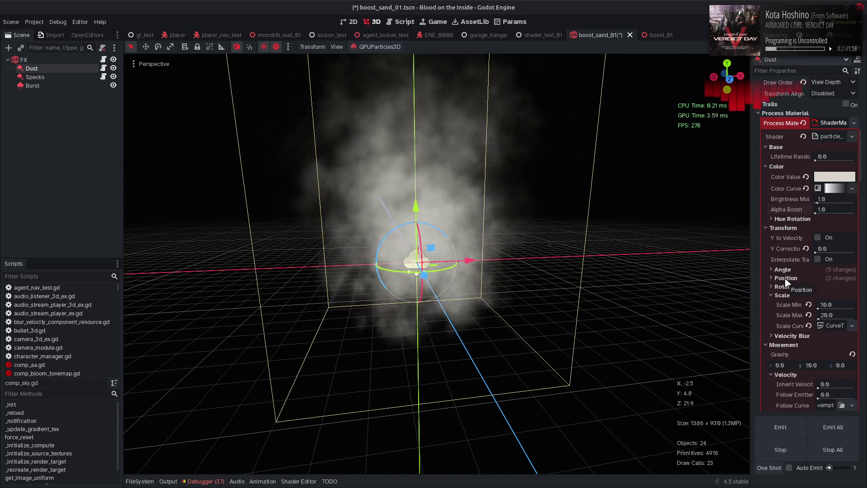
left_click(828, 178)
type("45")
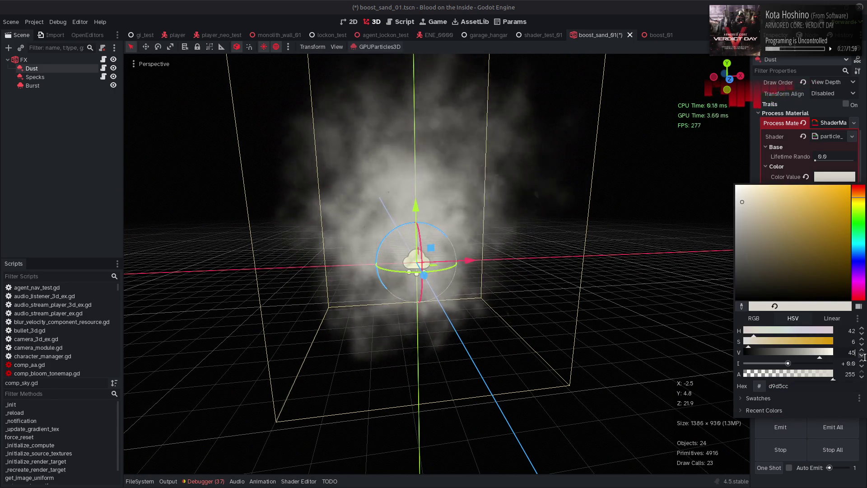
key("Return")
scroll(791, 295, "down", 15)
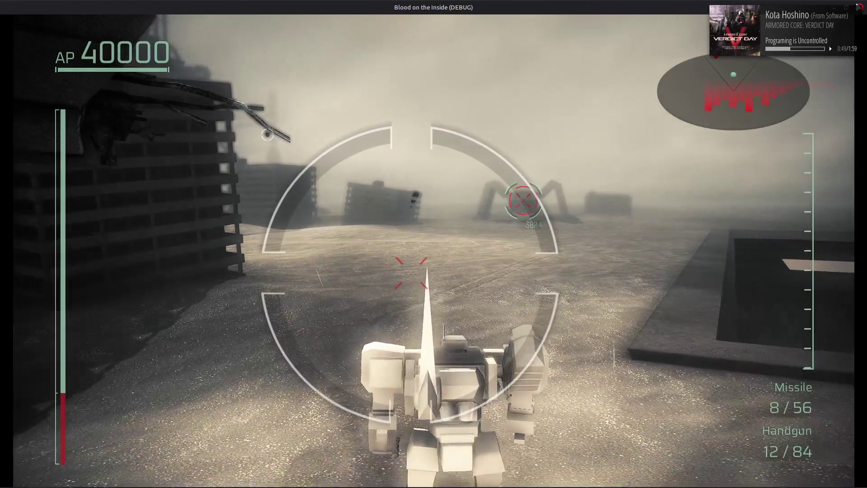
Stop the game and lighten the Dust colour to value 65.
key("F8")
scroll(767, 254, "up", 15)
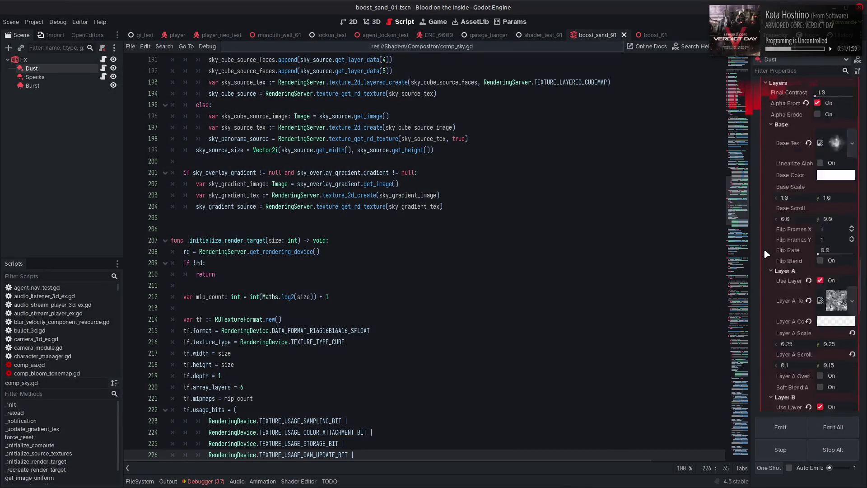
scroll(774, 252, "up", 5)
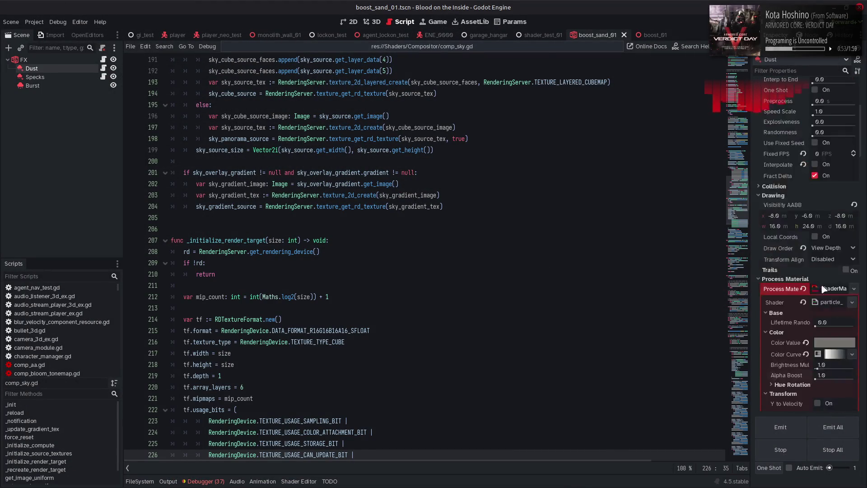
left_click(832, 345)
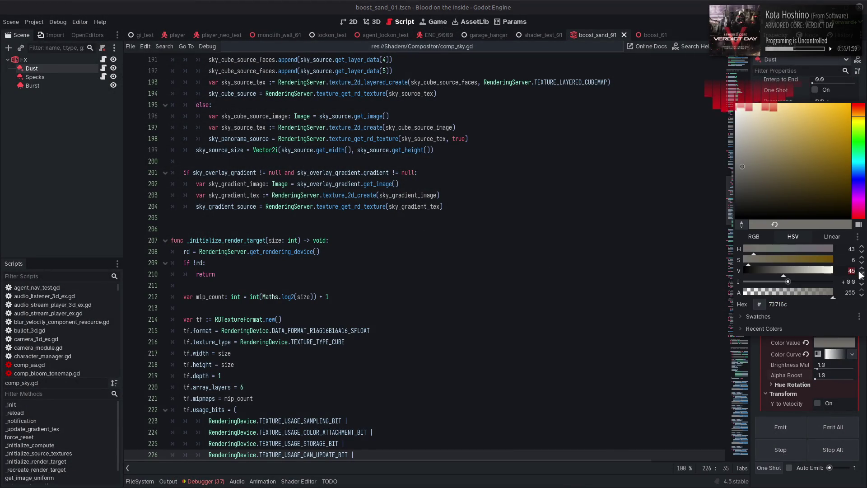
left_click(695, 259)
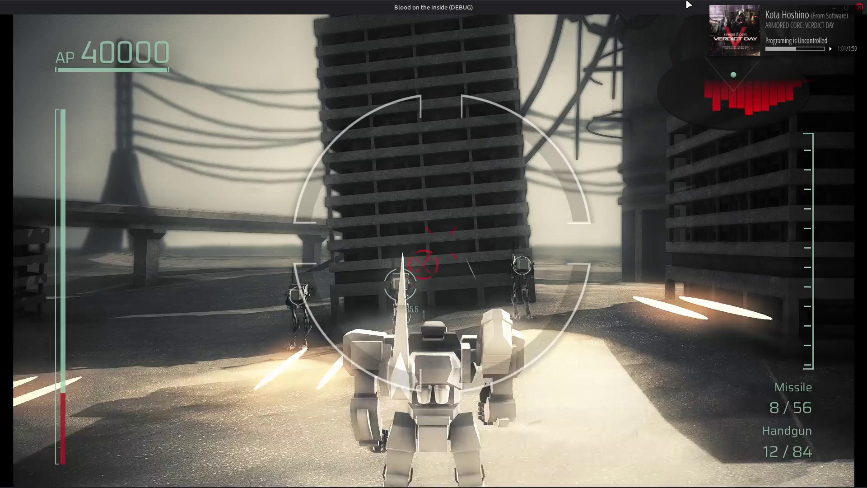
Boost the mech around the arena to kick up sand dust, then pause.
key("w")
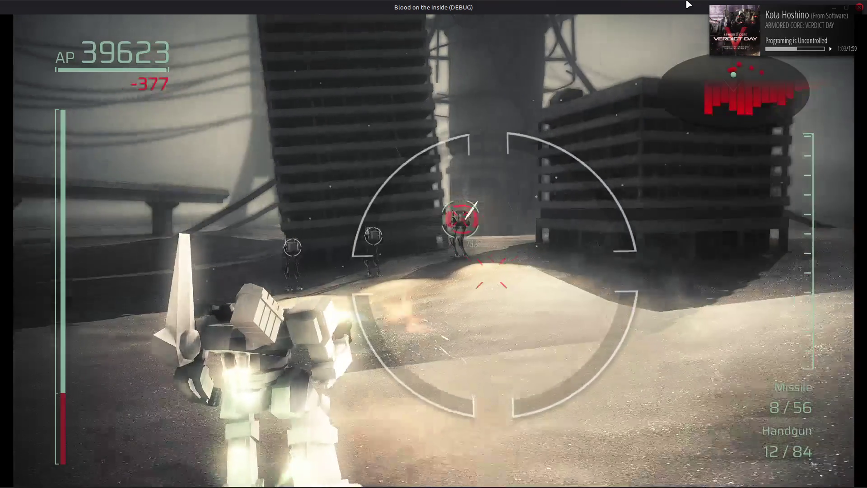
key("w")
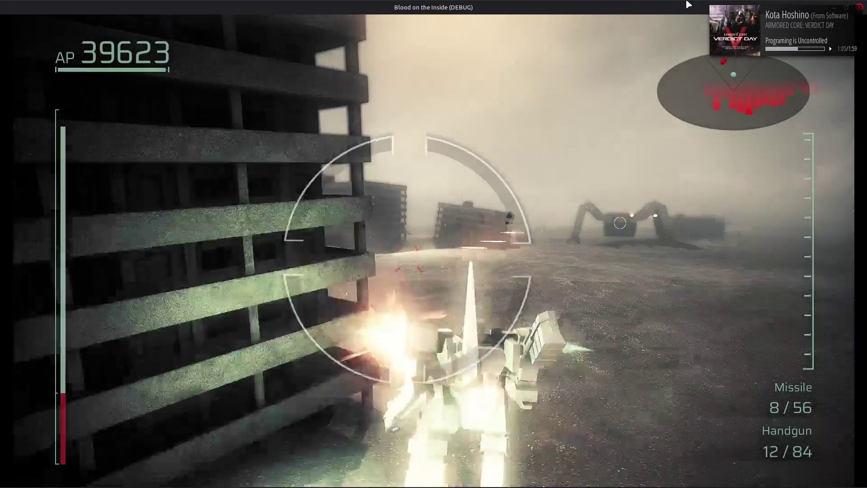
key("w")
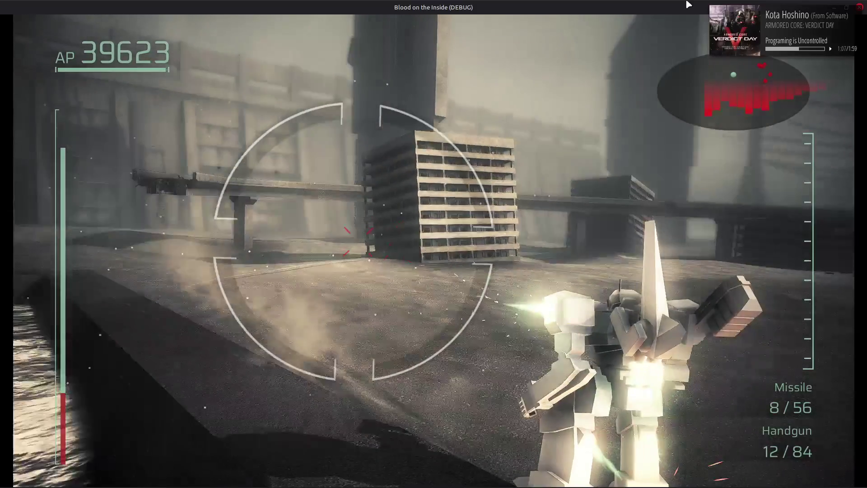
key("w")
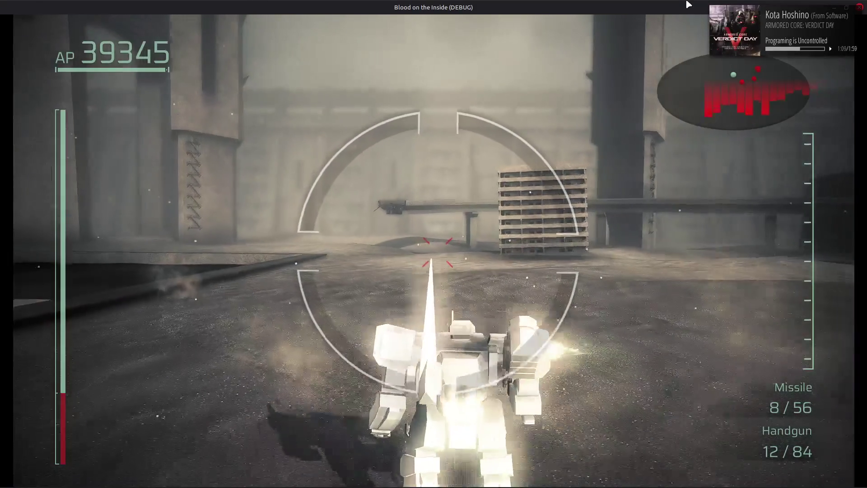
key("w")
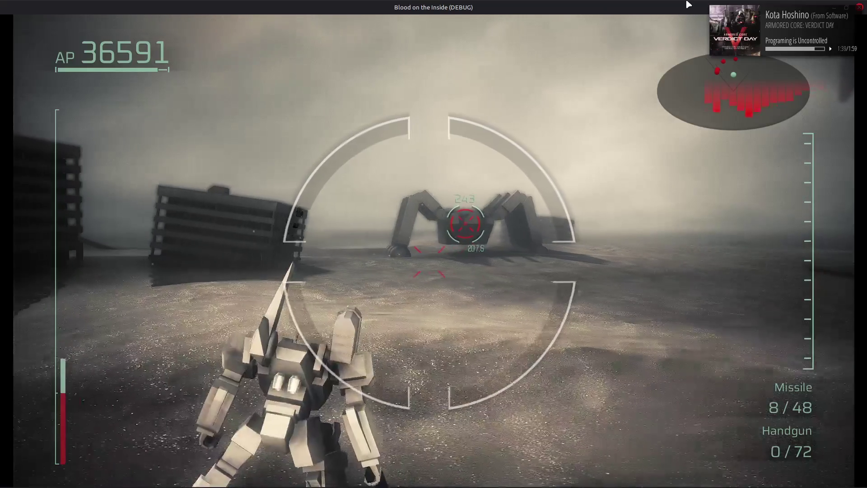
key("Escape")
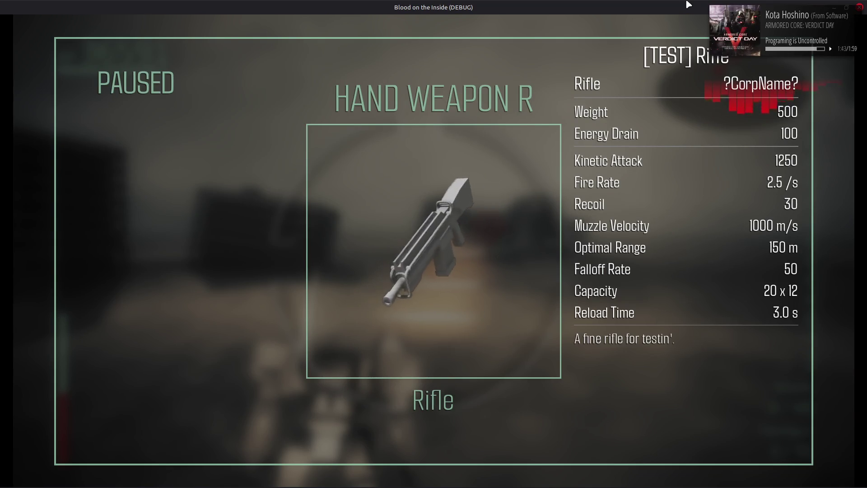
Equip the Rifle and Grenade Launcher from the pause screen and resume play.
key("Escape")
key("Escape")
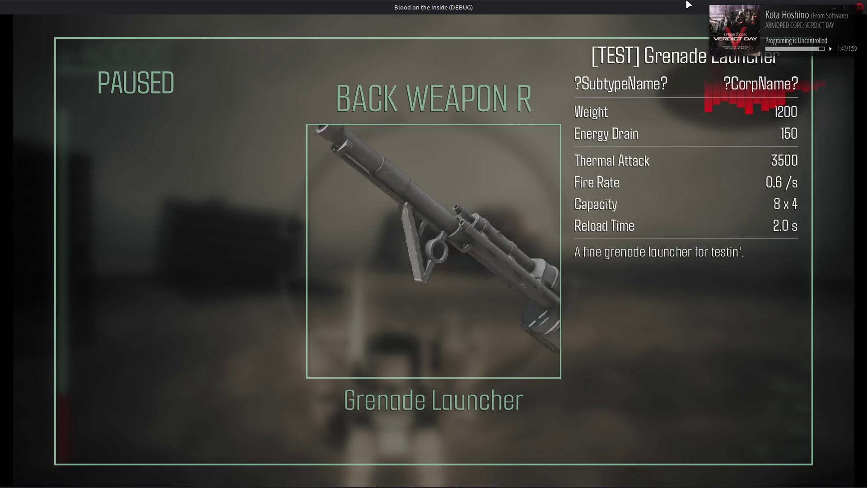
key("Escape")
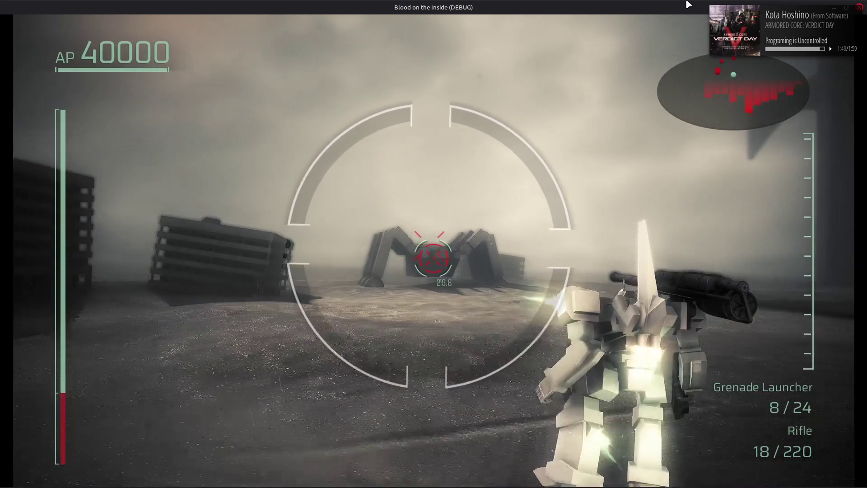
Fire grenades at the spider-legged enemy.
left_click(688, 5)
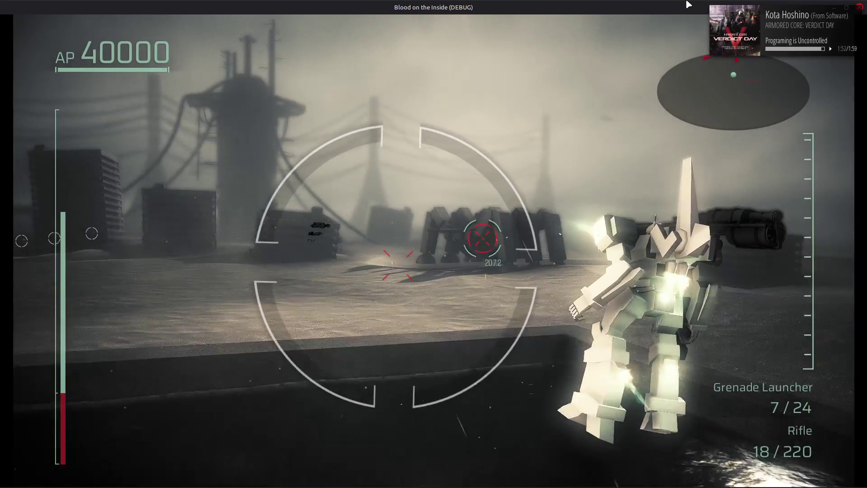
left_click(688, 5)
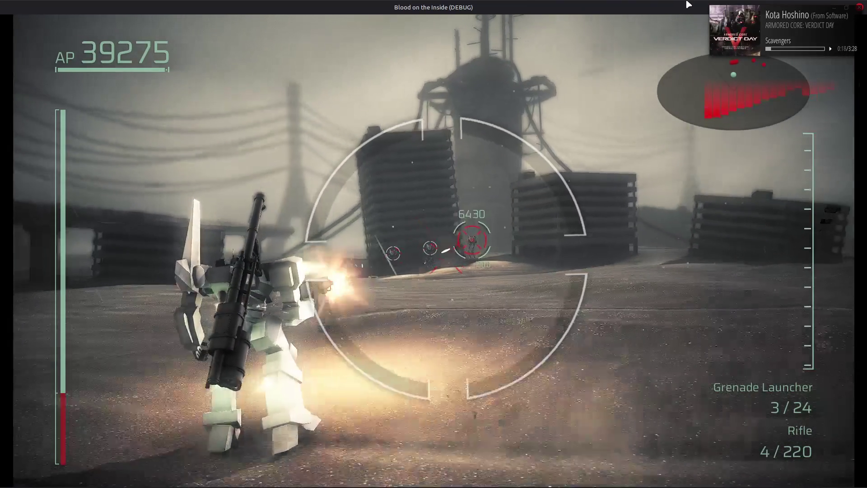
Swap the hand weapon to the Sniper Rifle and resume play.
key("Escape")
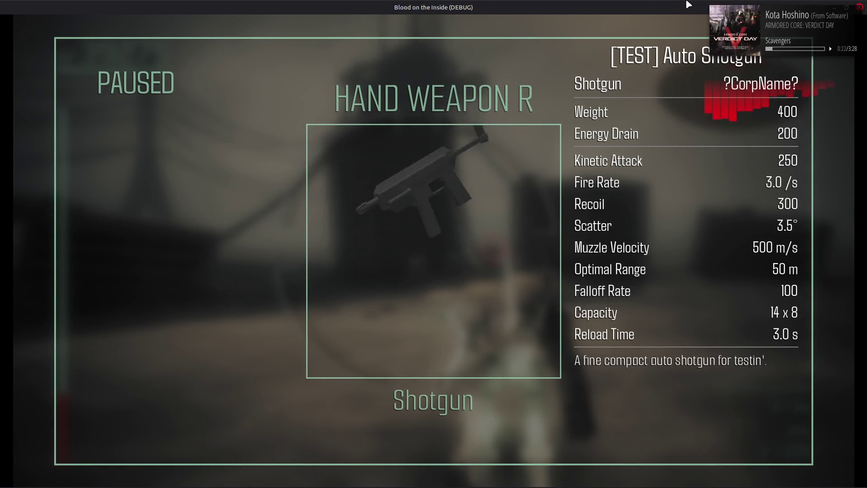
key("Escape")
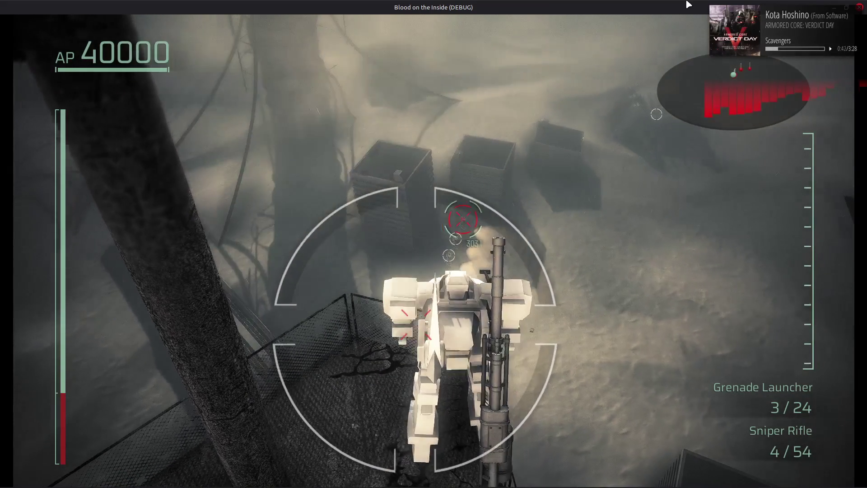
Fire four sniper shots at enemies below the tower and near the crates.
left_click(688, 4)
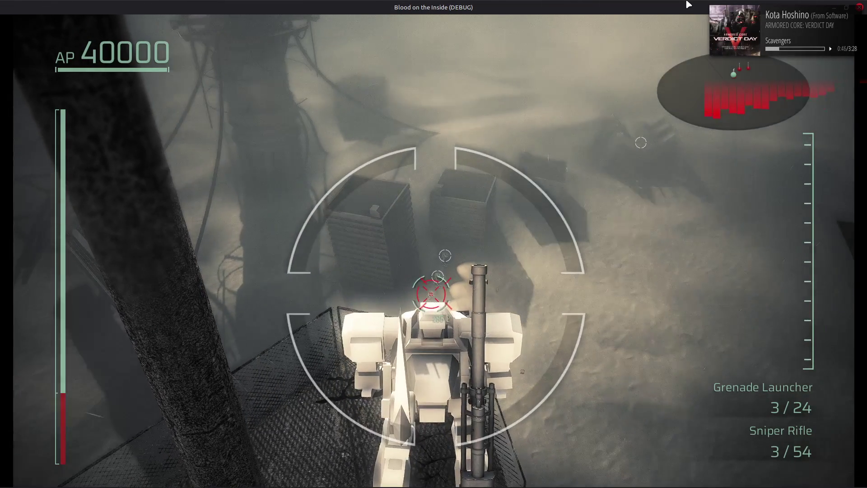
left_click(688, 4)
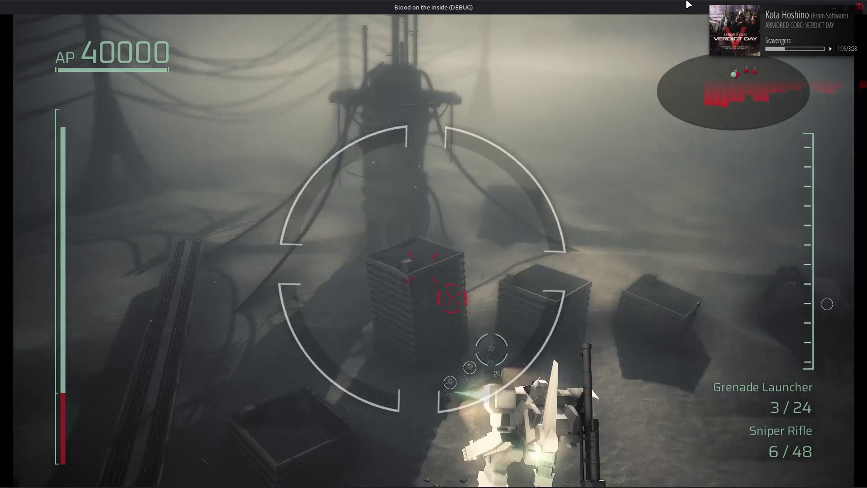
left_click(688, 5)
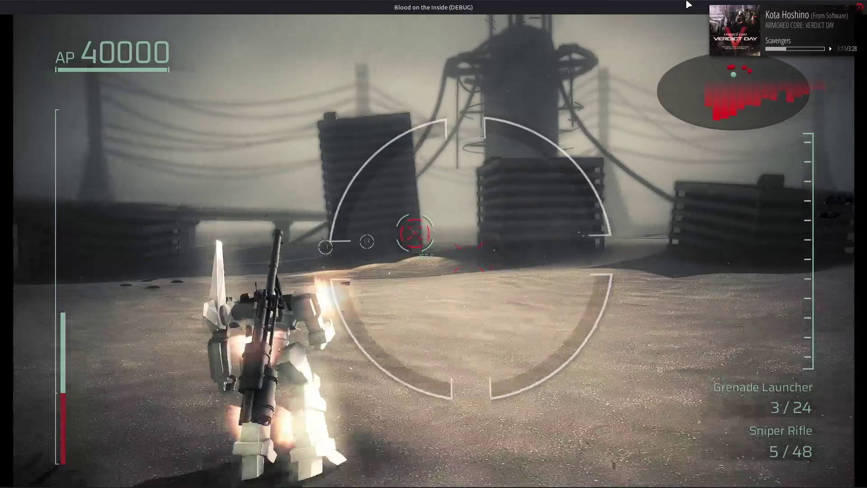
left_click(689, 5)
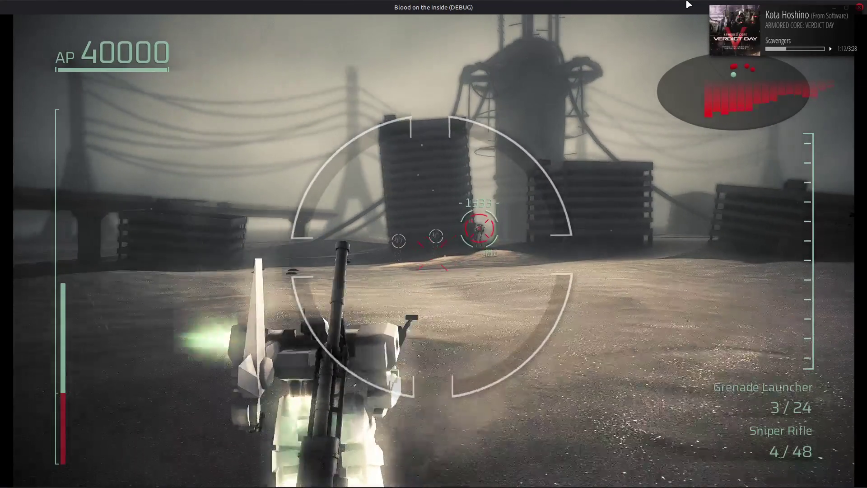
Briefly pause and resume, then attack the enemy with the Heavy Machine Gun while strafing.
key("Escape")
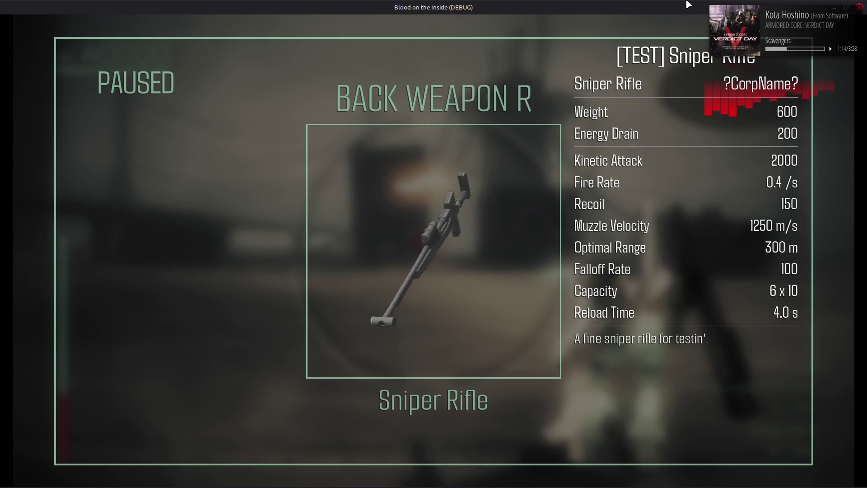
key("Escape")
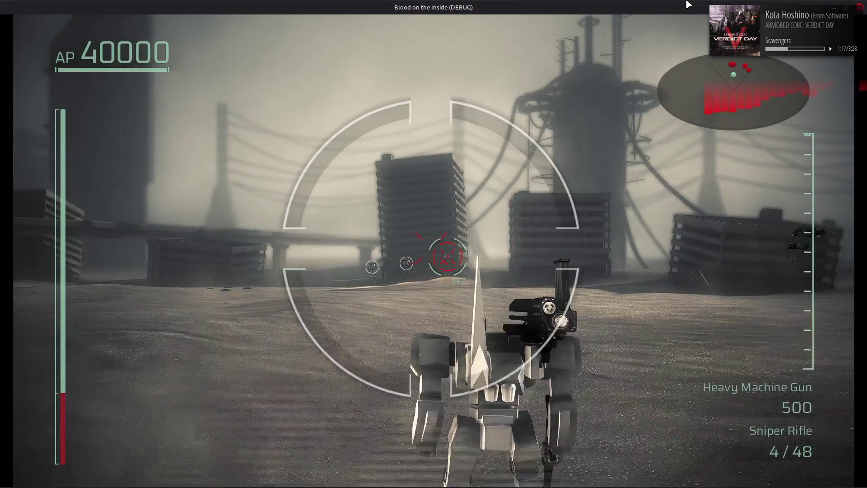
right_click(689, 5)
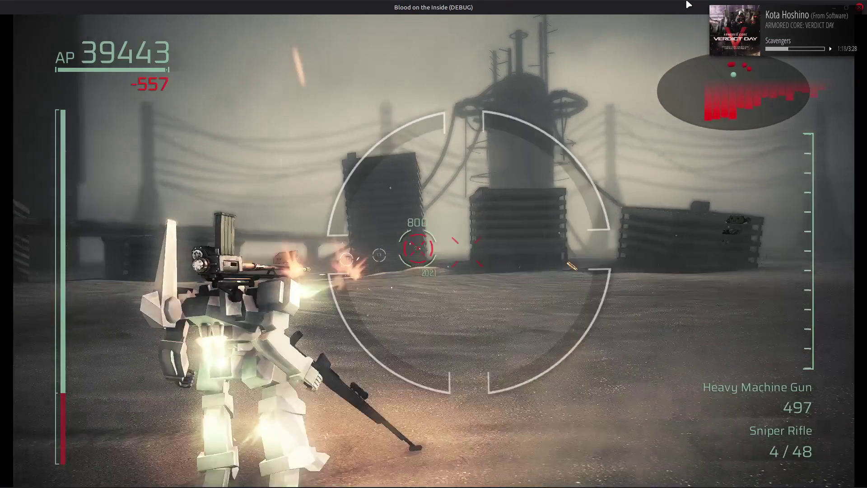
key("a")
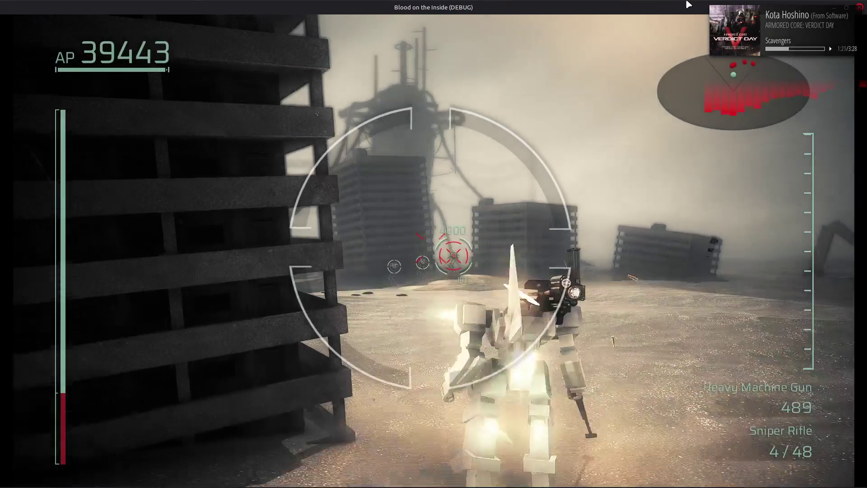
right_click(689, 4)
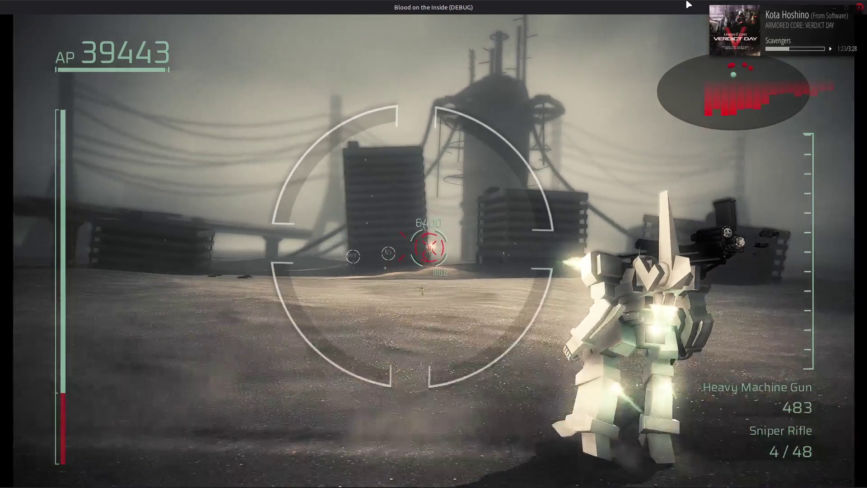
right_click(689, 4)
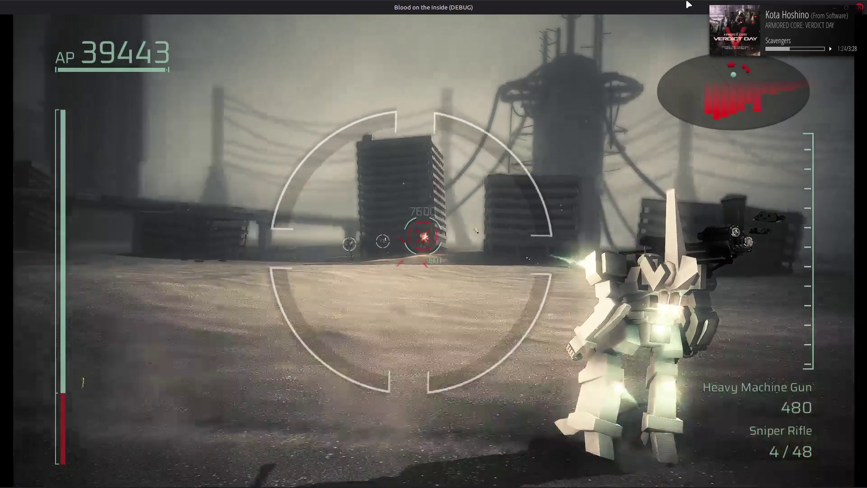
right_click(689, 5)
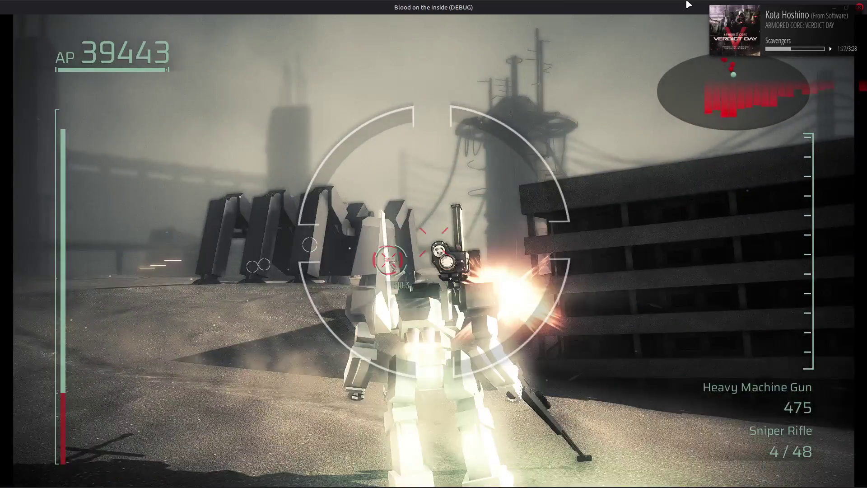
Keep firing at the locked-on enemy mech, take a sniper shot, then pause on the Missile launcher stats.
right_click(688, 4)
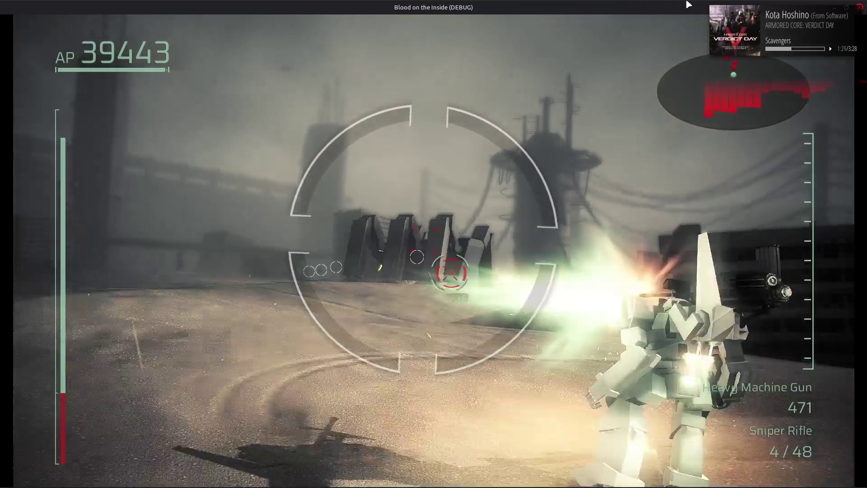
right_click(688, 4)
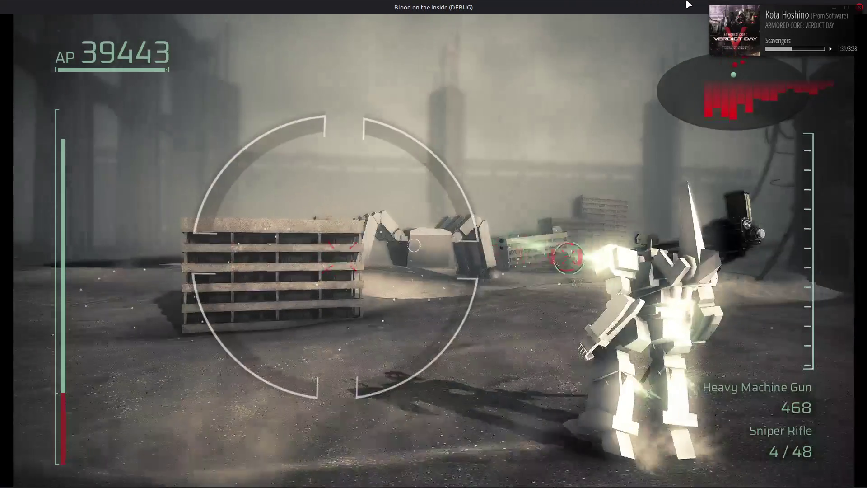
right_click(689, 4)
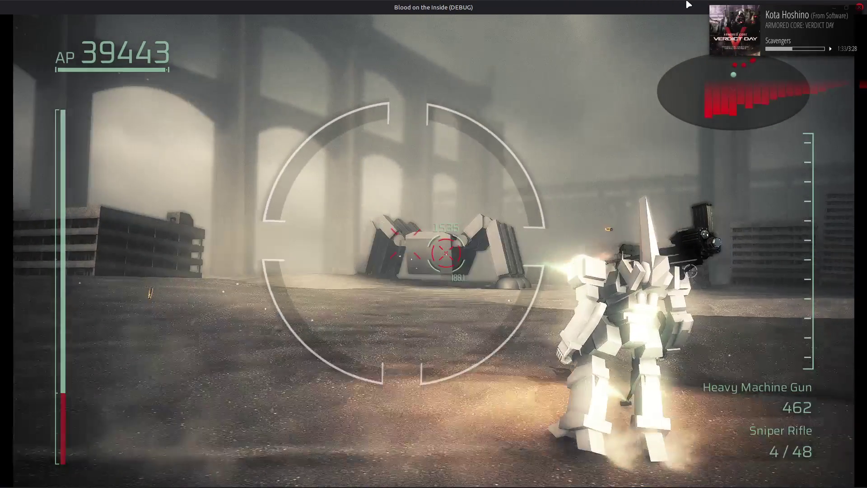
right_click(689, 4)
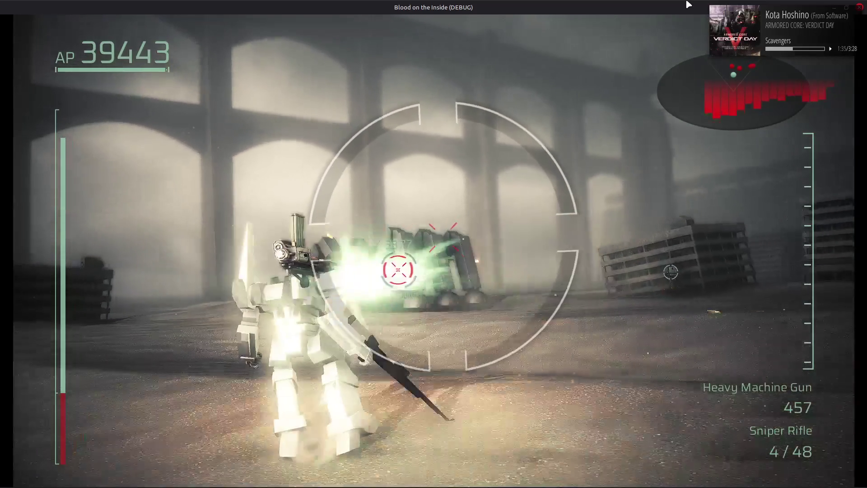
right_click(689, 5)
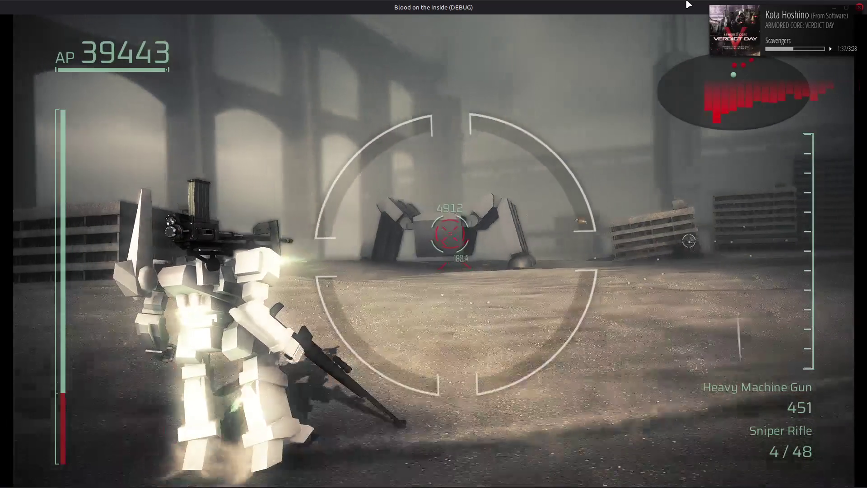
right_click(688, 4)
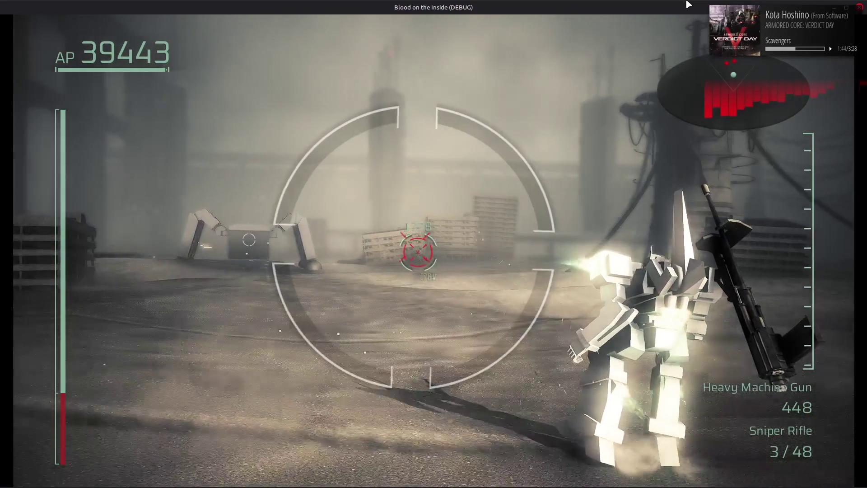
left_click(688, 4)
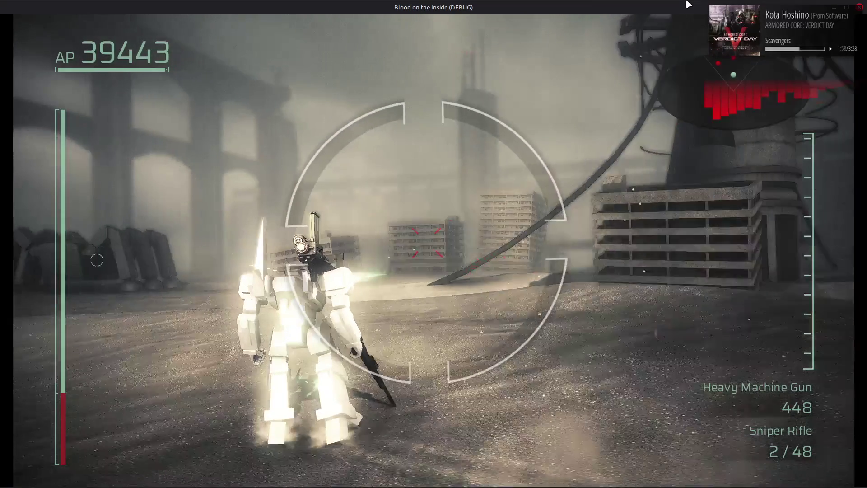
key("Escape")
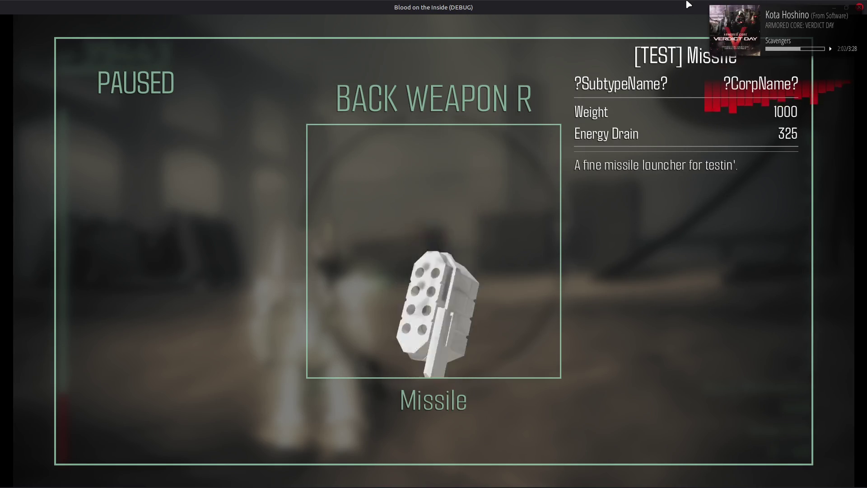
Unpause the game and continue fighting with the Missile back weapon.
key("Escape")
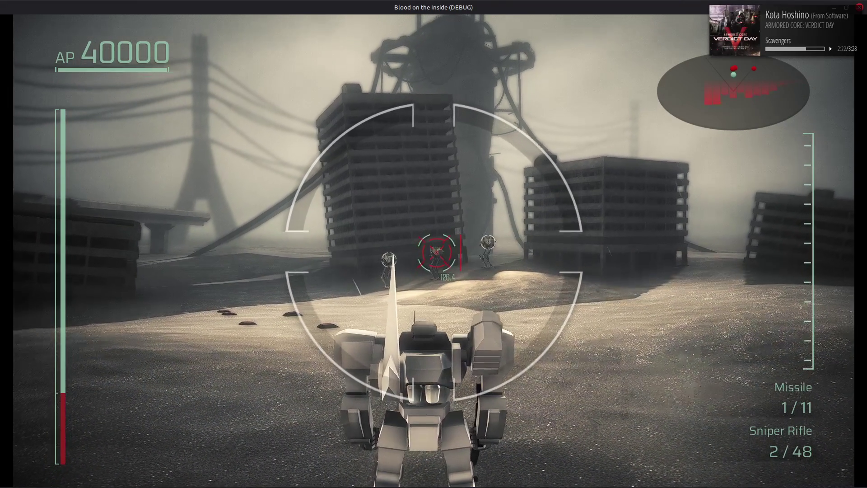
Stop the running game to return to the Godot editor on boost_sand_01.
key("Escape")
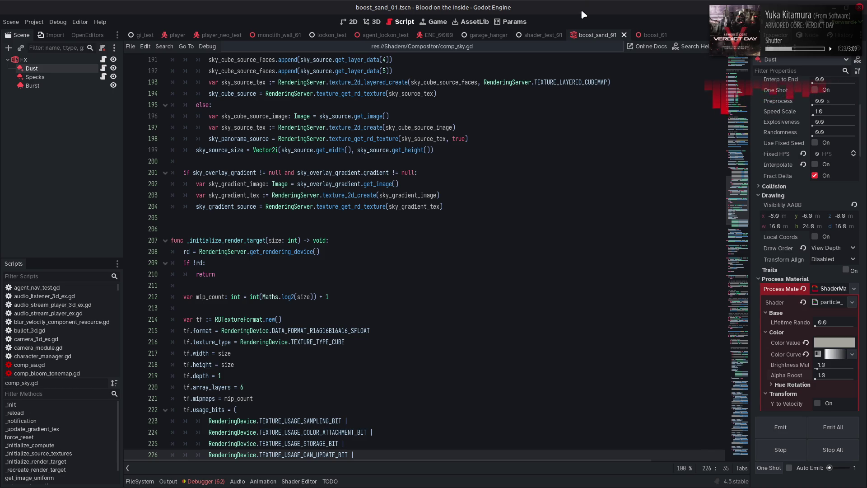
Save boost_sand_01.tscn with Ctrl+S from the script editor.
left_click(589, 116)
key("ctrl+s")
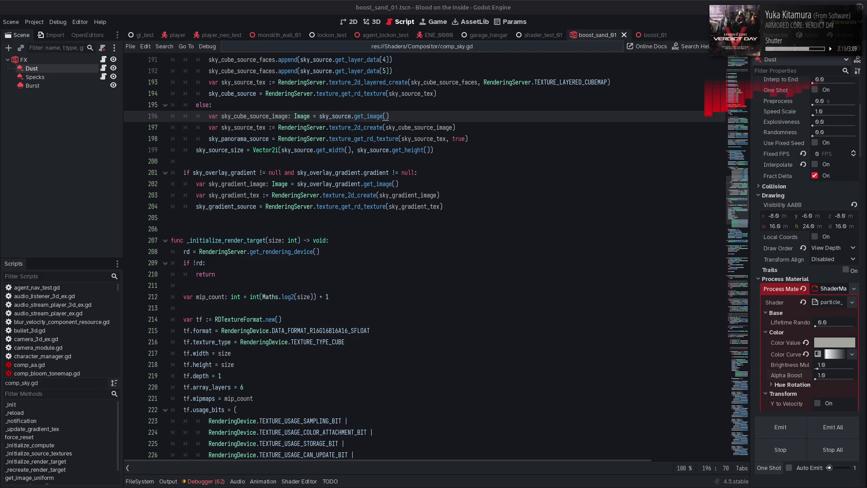
mouse_move(642, 484)
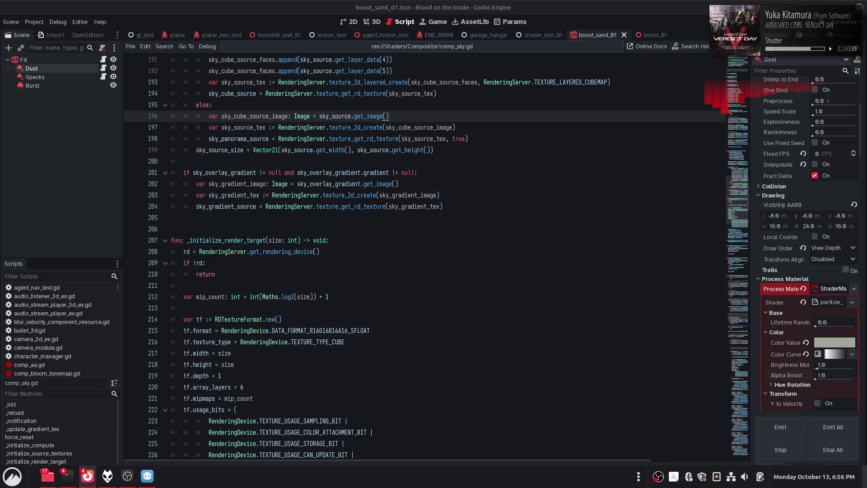
Duplicate the scene_high_end.glsl GitHub tab and navigate to the upstream godotengine/godot repository.
mouse_move(92, 481)
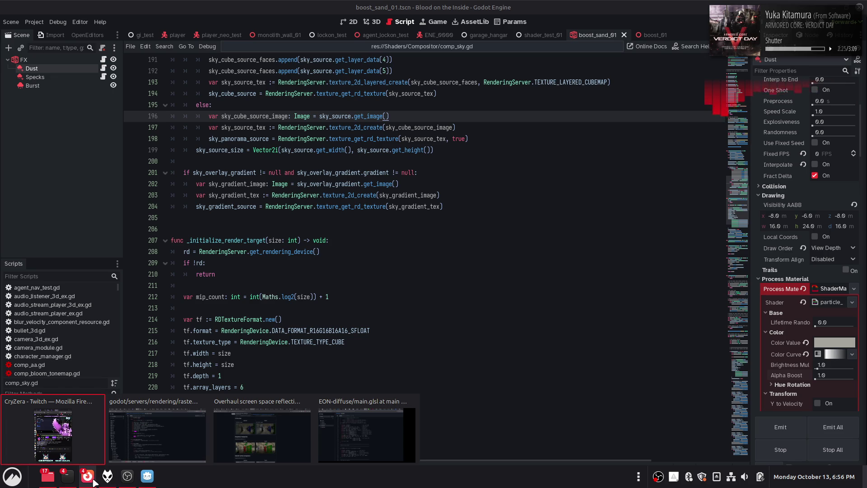
left_click(155, 424)
right_click(285, 4)
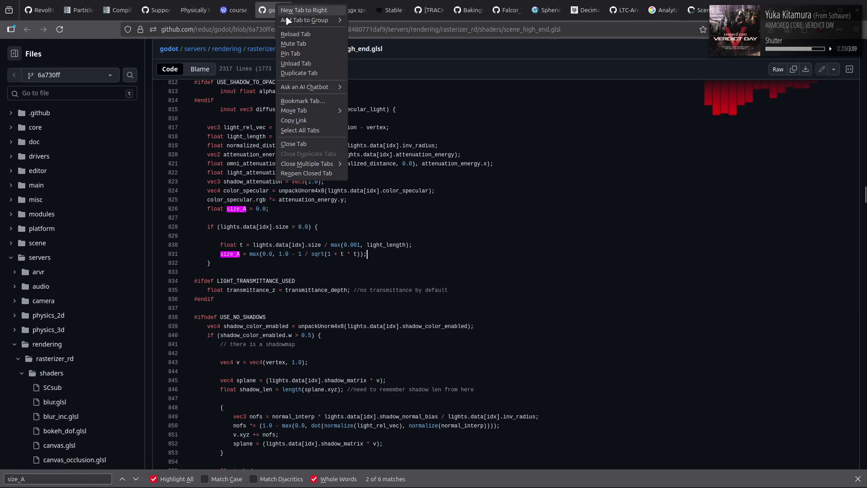
left_click(311, 78)
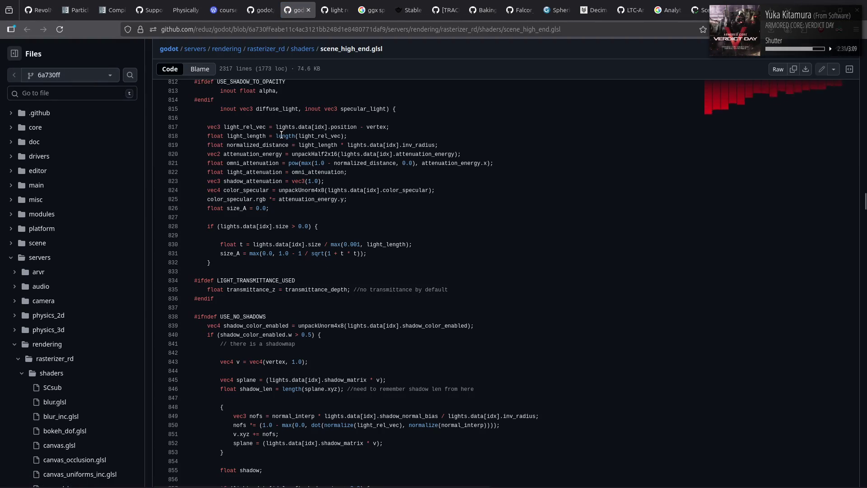
left_click(172, 52)
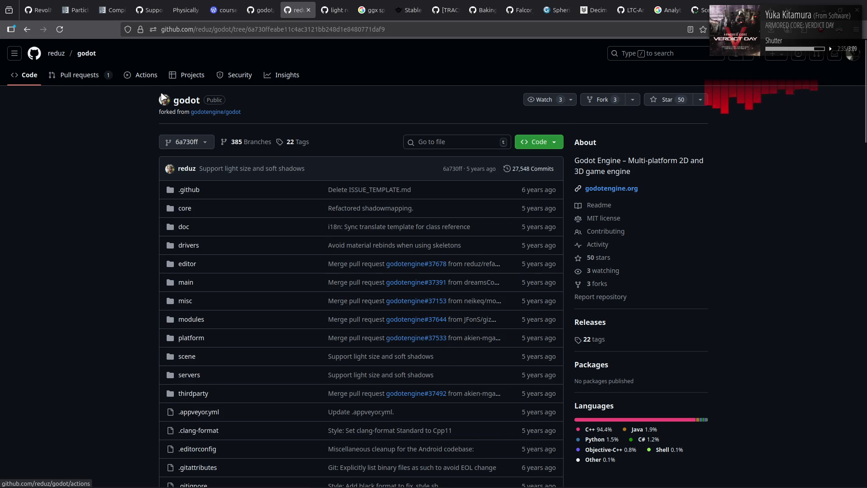
left_click(211, 113)
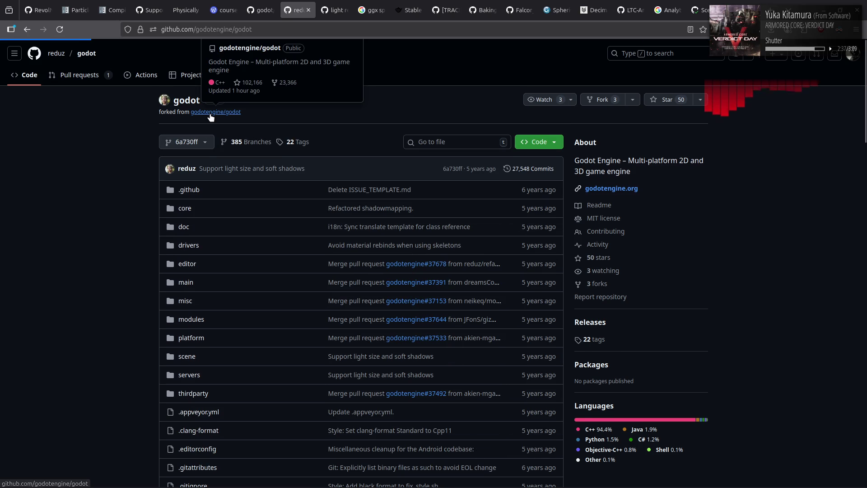
Open the godotengine/godot Issues list (12,355 open) and scroll through the newest issues.
left_click(62, 77)
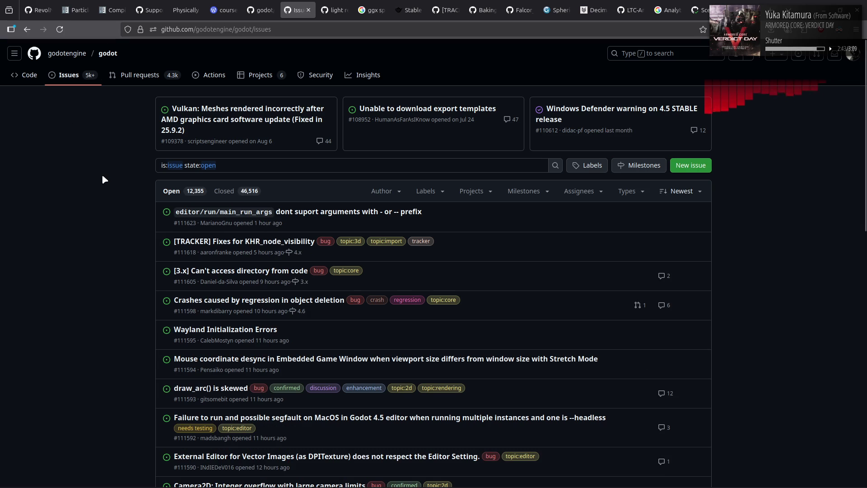
scroll(102, 176, "down", 3)
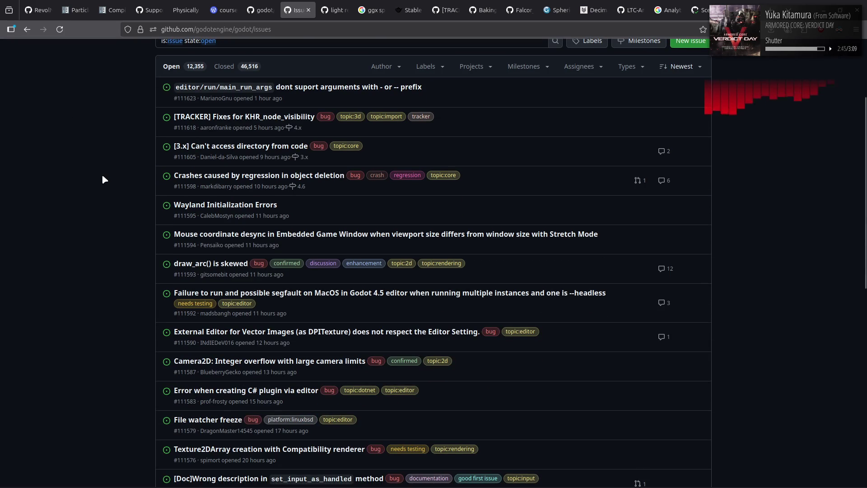
scroll(102, 176, "down", 2)
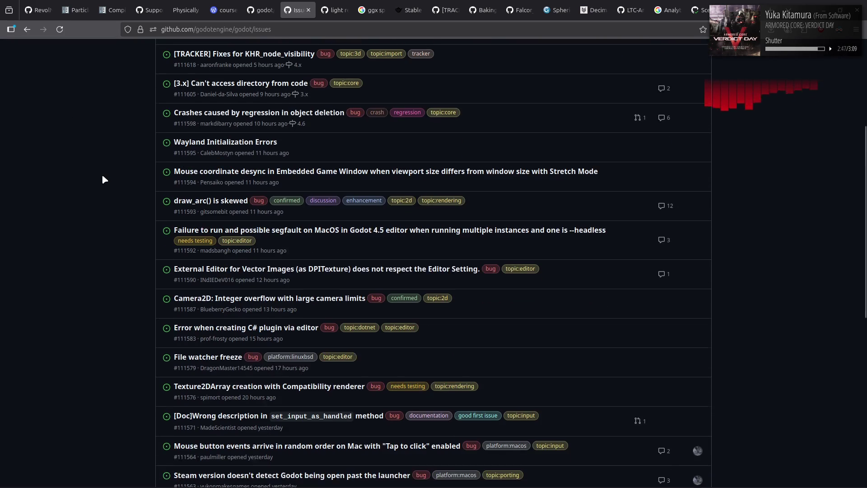
scroll(103, 176, "down", 2)
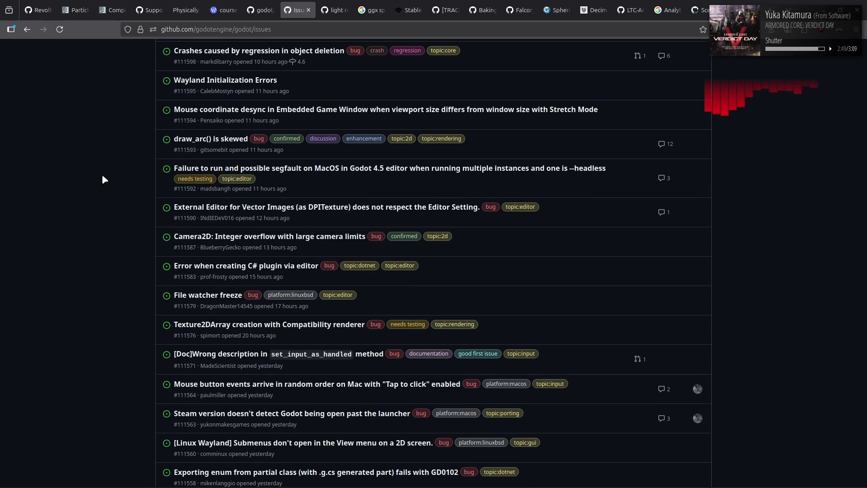
scroll(103, 179, "down", 2)
scroll(102, 179, "down", 2)
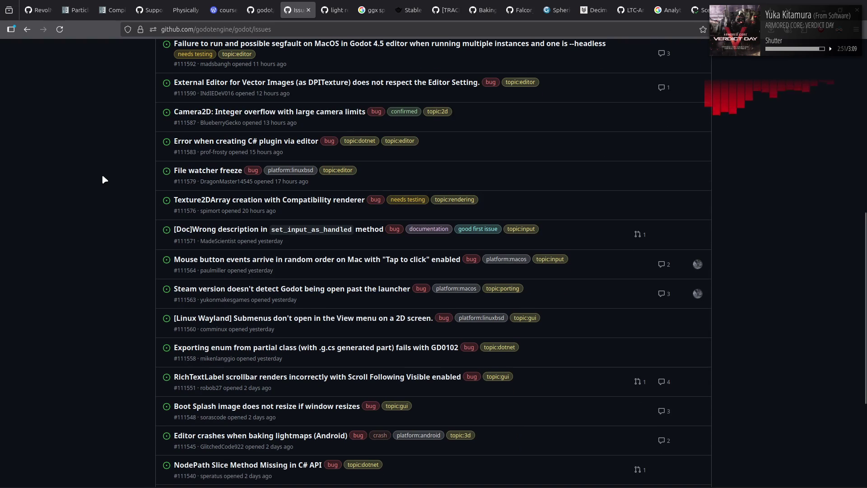
scroll(104, 179, "down", 2)
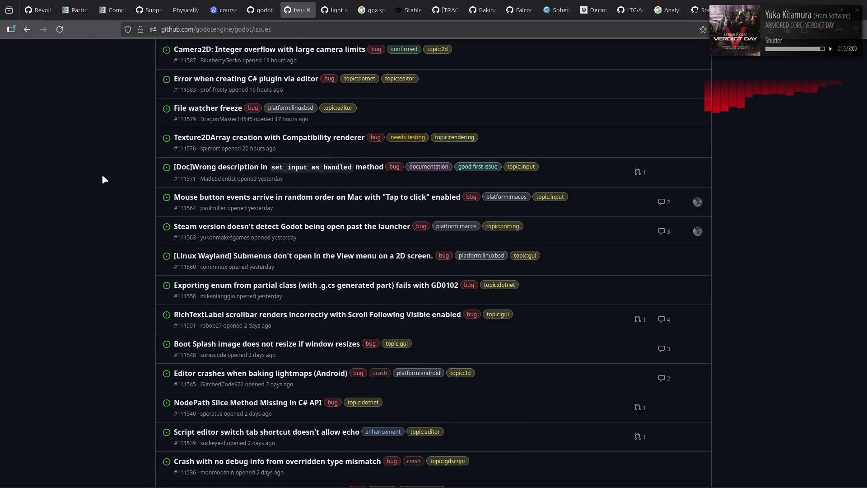
scroll(102, 180, "down", 2)
scroll(103, 179, "up", 2)
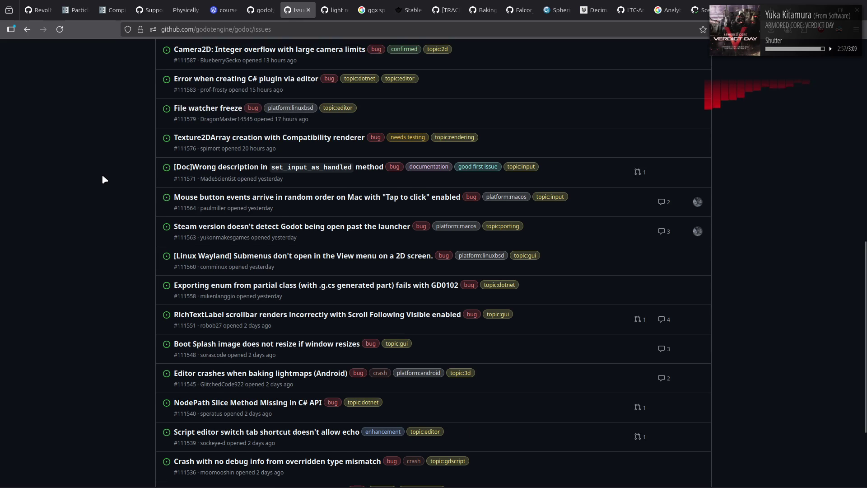
scroll(102, 175, "up", 10)
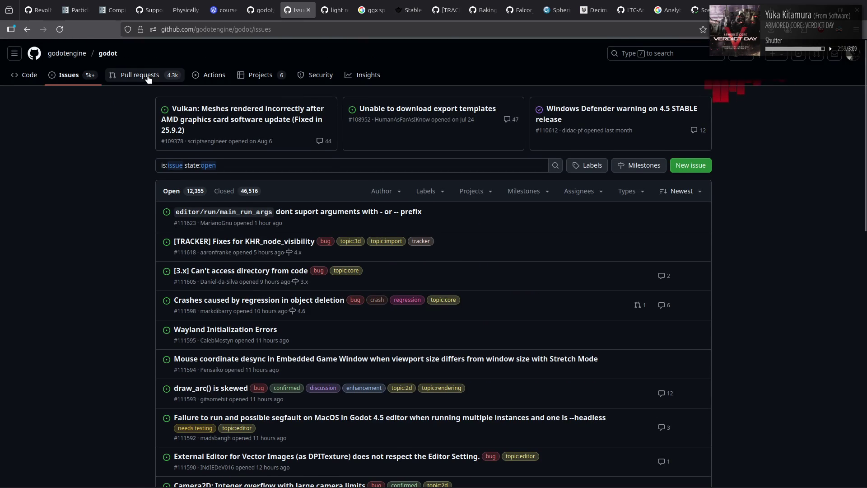
Show the 4,329 open godotengine/godot pull requests and lower the system volume.
left_click(148, 80)
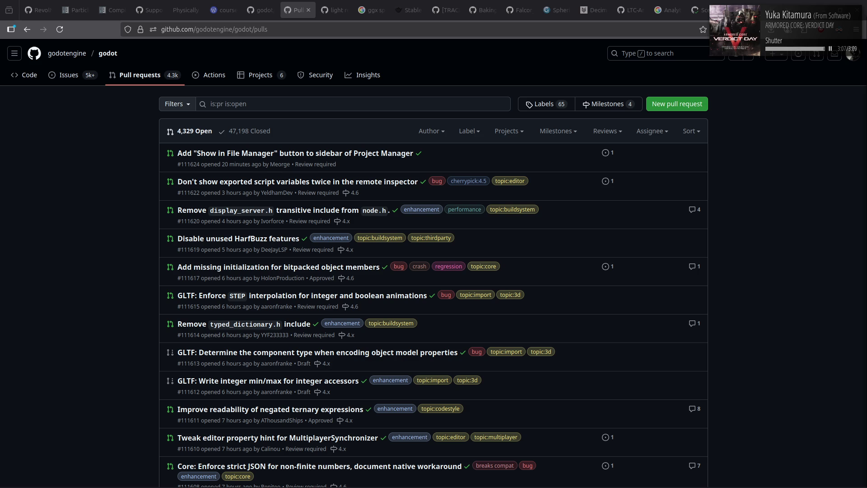
mouse_move(727, 481)
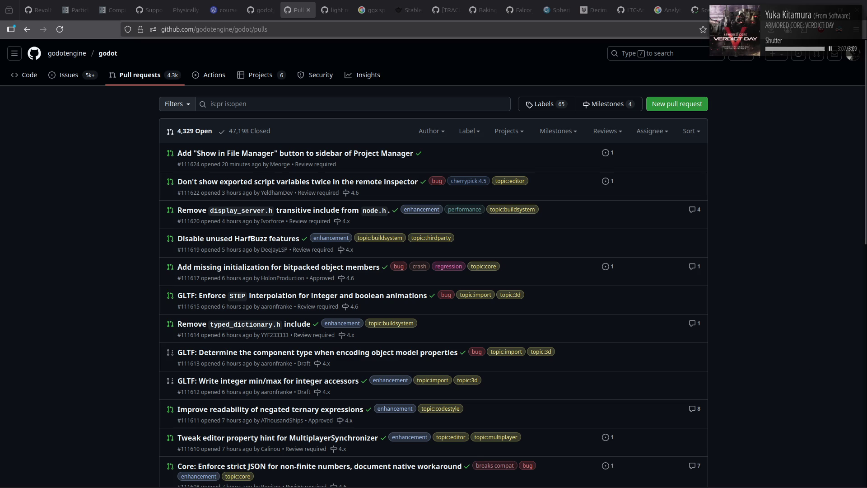
key("XF86AudioLowerVolume")
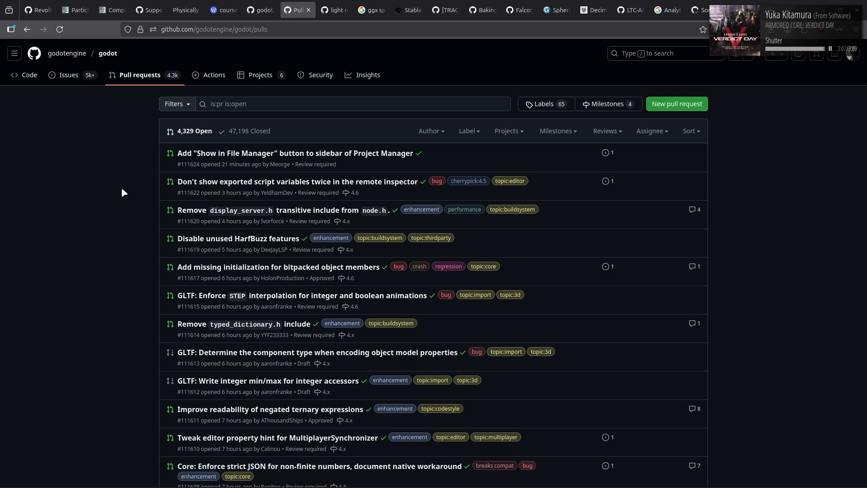
scroll(121, 189, "down", 2)
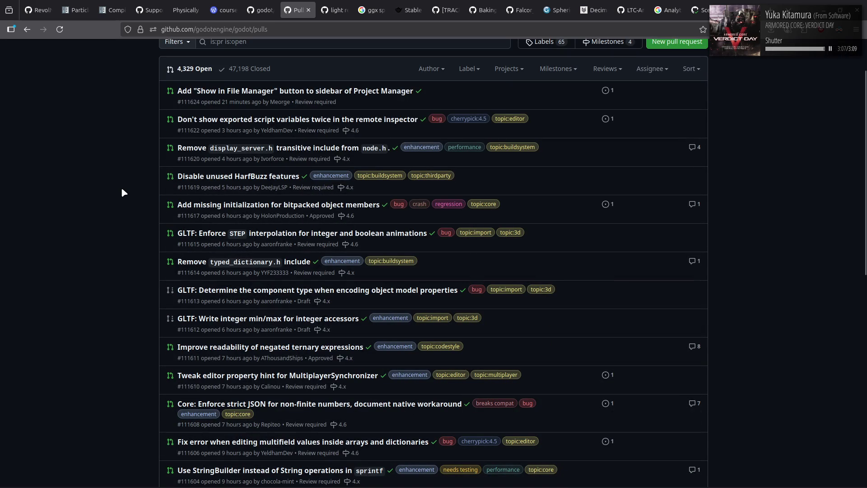
scroll(121, 189, "down", 2)
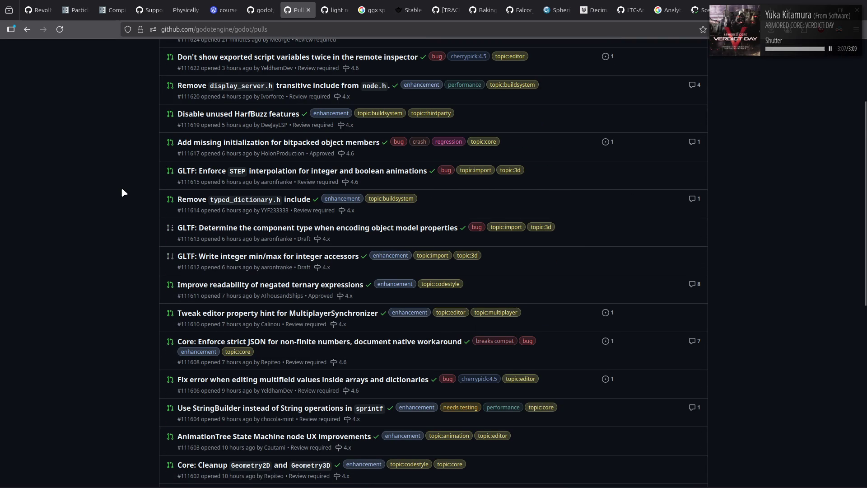
scroll(121, 189, "down", 2)
scroll(122, 189, "down", 2)
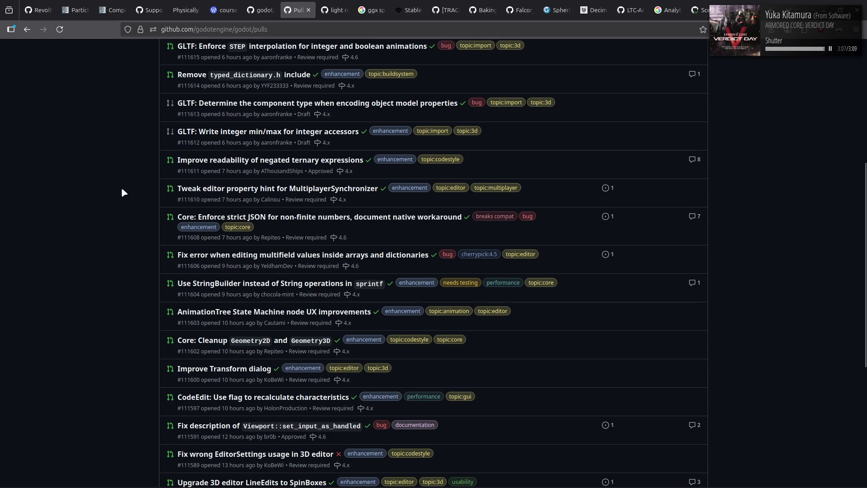
scroll(122, 188, "down", 2)
scroll(122, 189, "down", 2)
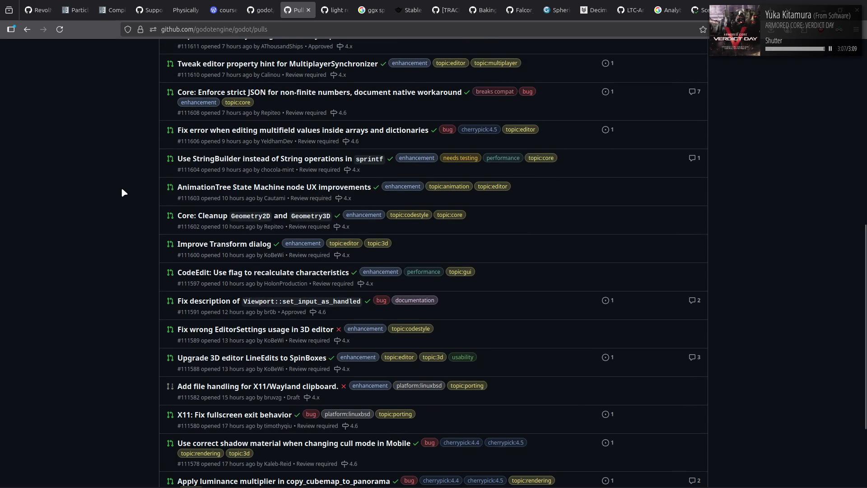
scroll(122, 189, "down", 2)
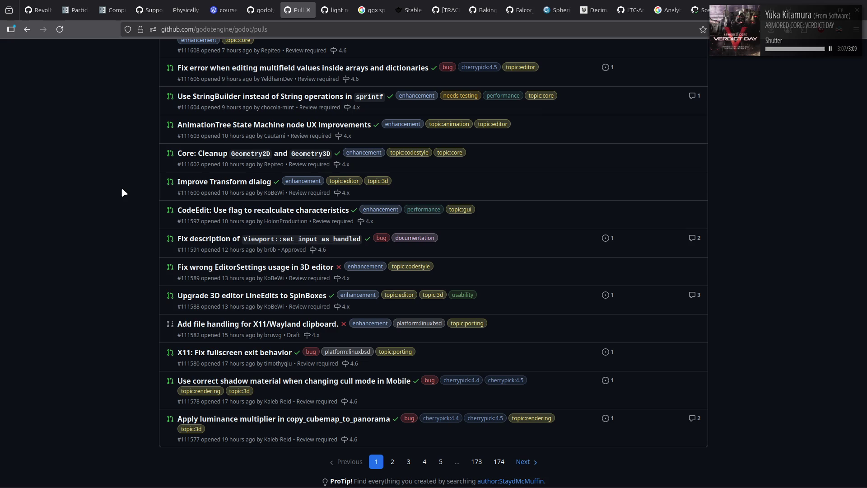